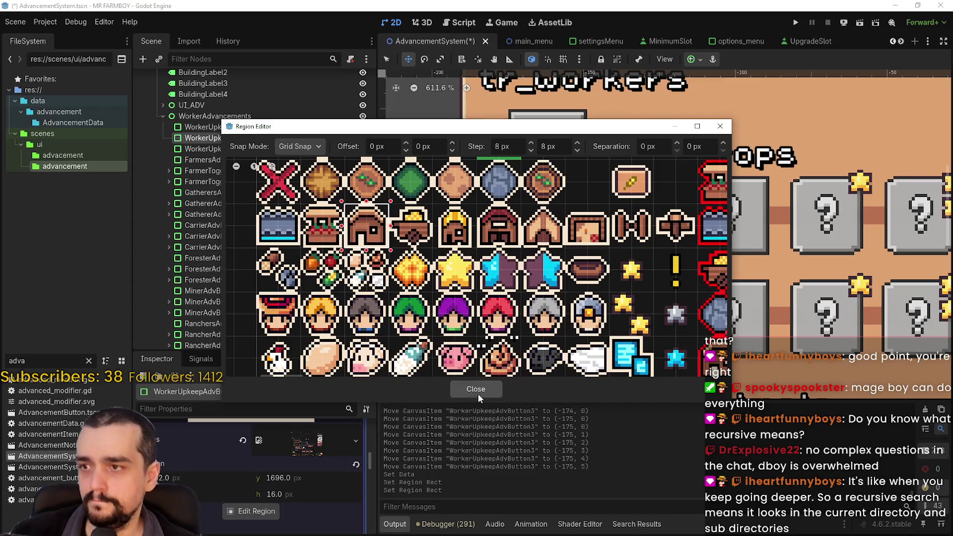
Step: Finish the texture region and set the button's texture to the house icon
{"action": "left_click", "coordinate": [478, 393]}
{"action": "scroll", "coordinate": [253, 492], "scroll_direction": "up", "scroll_amount": 3}
{"action": "left_click", "coordinate": [307, 455]}
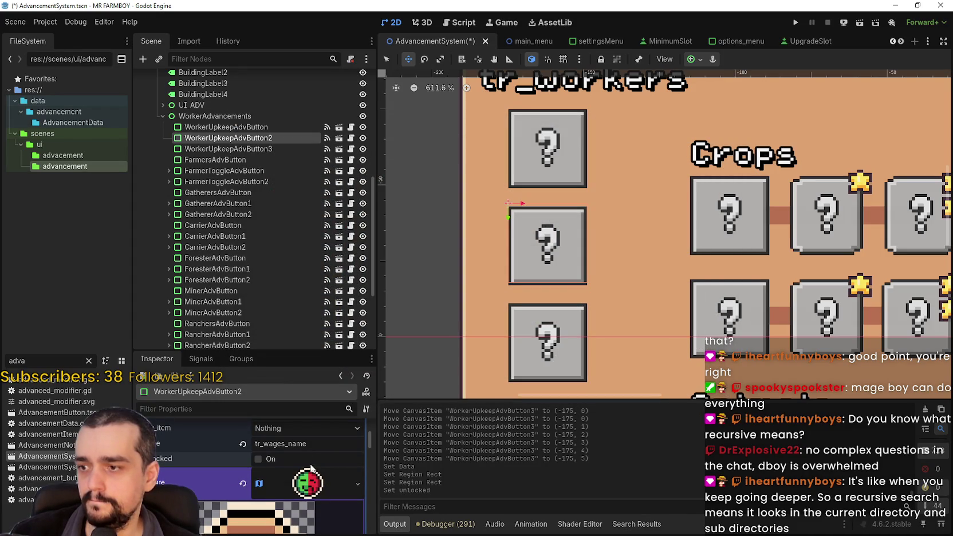
Step: Rename the WorkerUpkeepAdvButton2 node to WorkerPriorityAdvButton in the Scene tree
{"action": "left_click", "coordinate": [251, 127]}
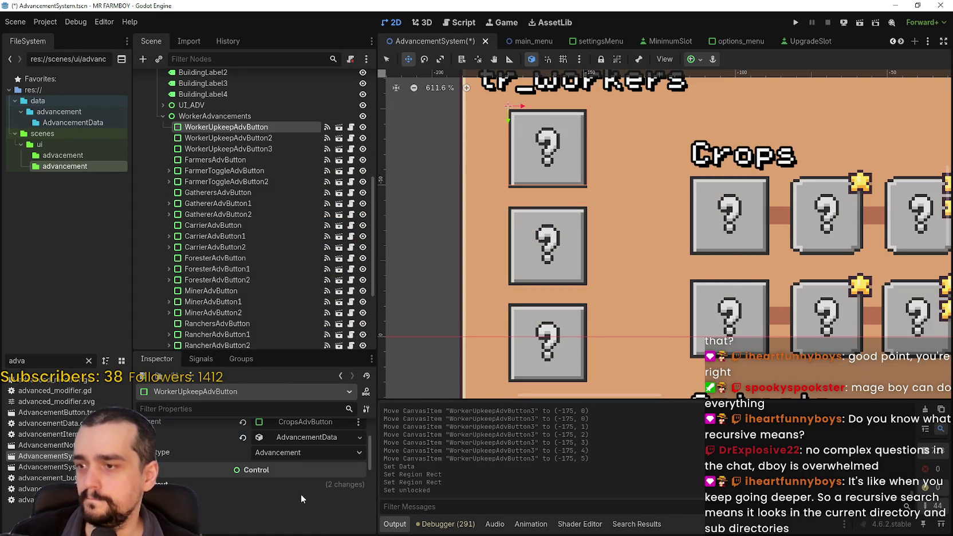
{"action": "scroll", "coordinate": [300, 494], "scroll_direction": "up", "scroll_amount": 2}
{"action": "scroll", "coordinate": [303, 479], "scroll_direction": "down", "scroll_amount": 5}
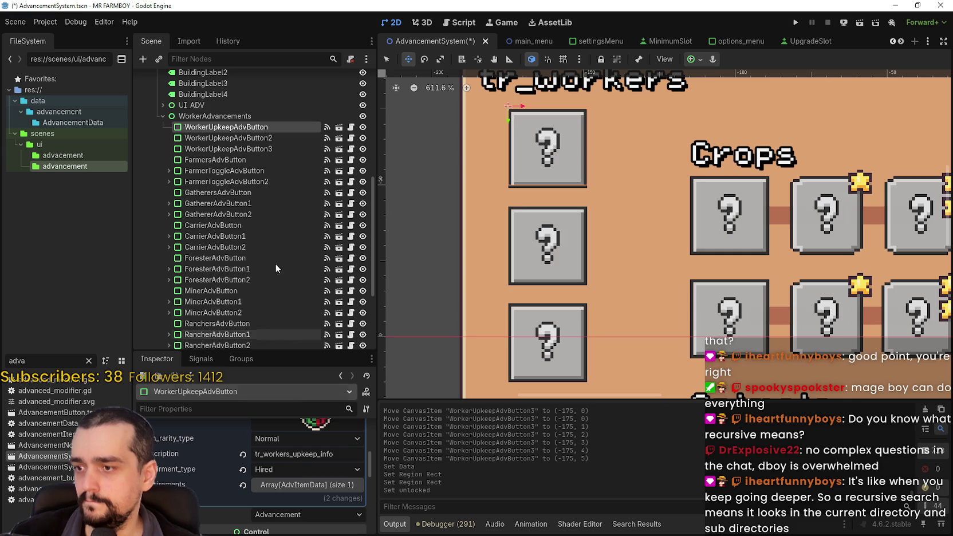
{"action": "left_click", "coordinate": [246, 138]}
{"action": "left_click", "coordinate": [237, 137]}
{"action": "left_click", "coordinate": [238, 138]}
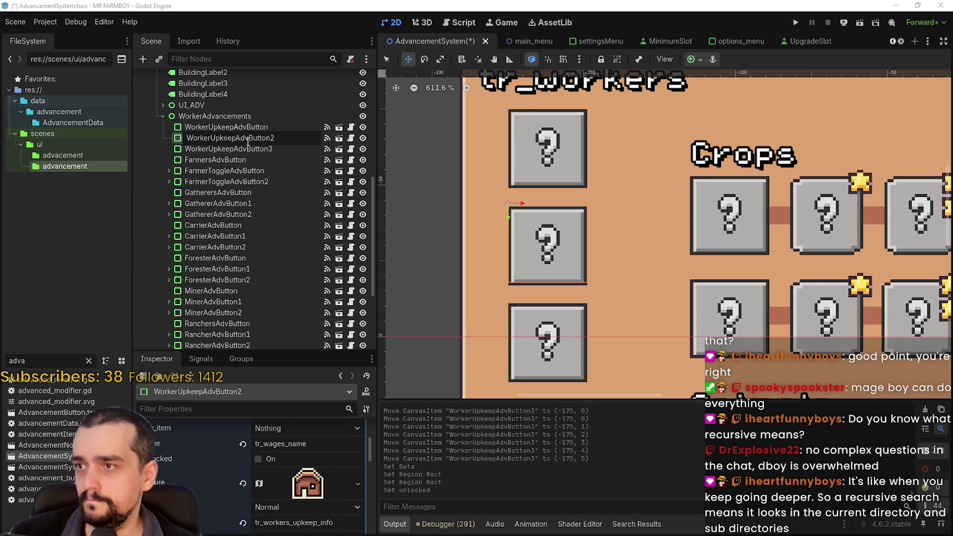
{"action": "key", "text": "shift+Left"}
{"action": "key", "text": "shift+Left"}
{"action": "key", "text": "shift+Left"}
{"action": "type", "text": "Friority"}
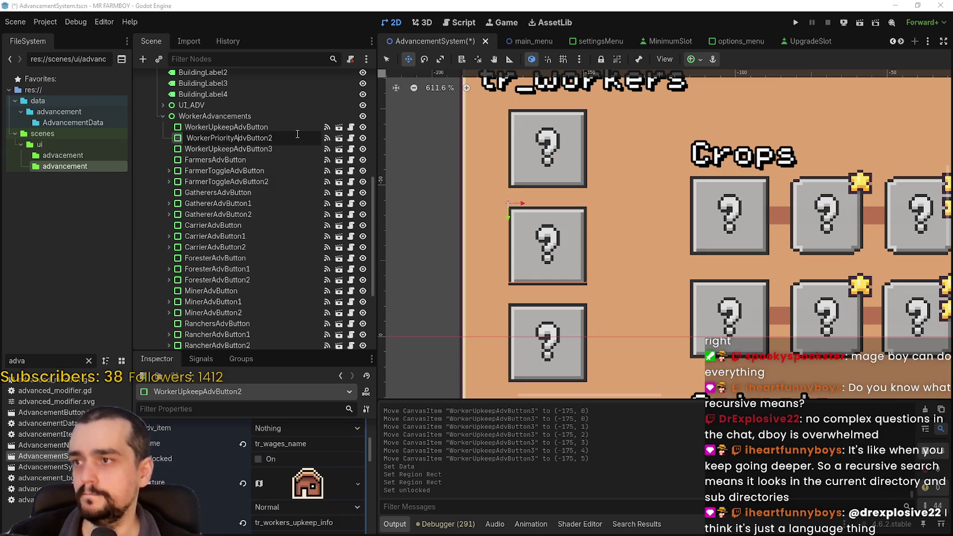
{"action": "key", "text": "End"}
{"action": "key", "text": "BackSpace"}
{"action": "key", "text": "Return"}
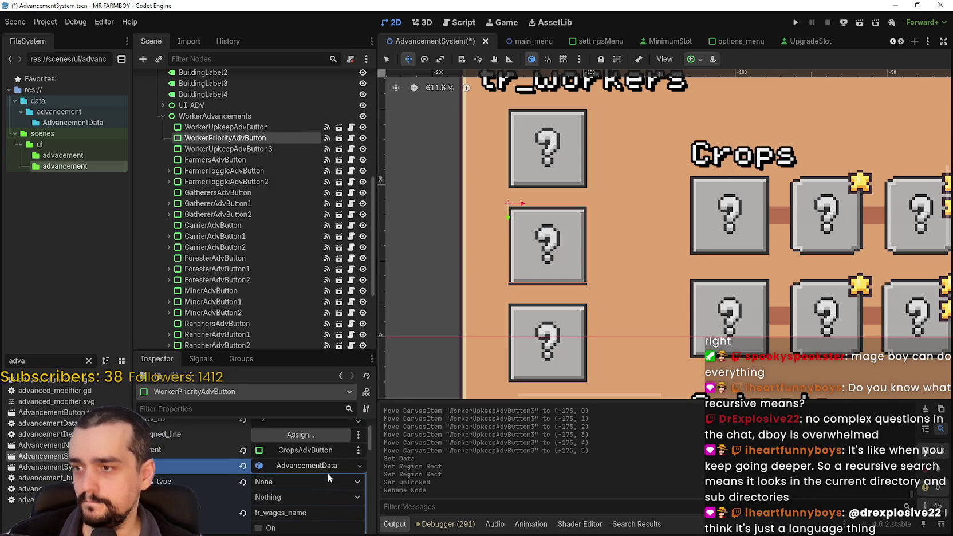
{"action": "scroll", "coordinate": [324, 470], "scroll_direction": "down", "scroll_amount": 1}
{"action": "scroll", "coordinate": [324, 470], "scroll_direction": "down", "scroll_amount": 3}
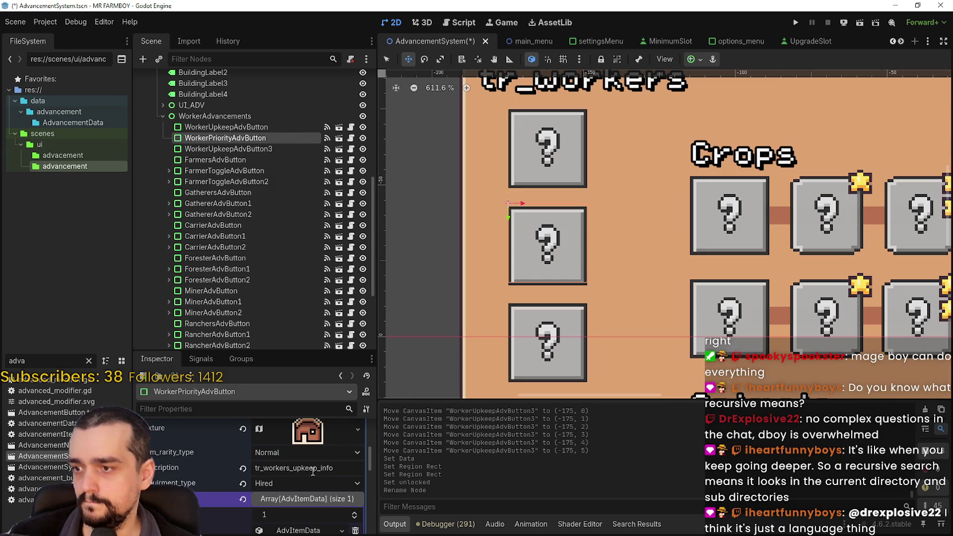
Step: Select the tr_workers_upkeep_info description key, then bring up the MR FARMBOY Localization spreadsheet
{"action": "double_click", "coordinate": [280, 468]}
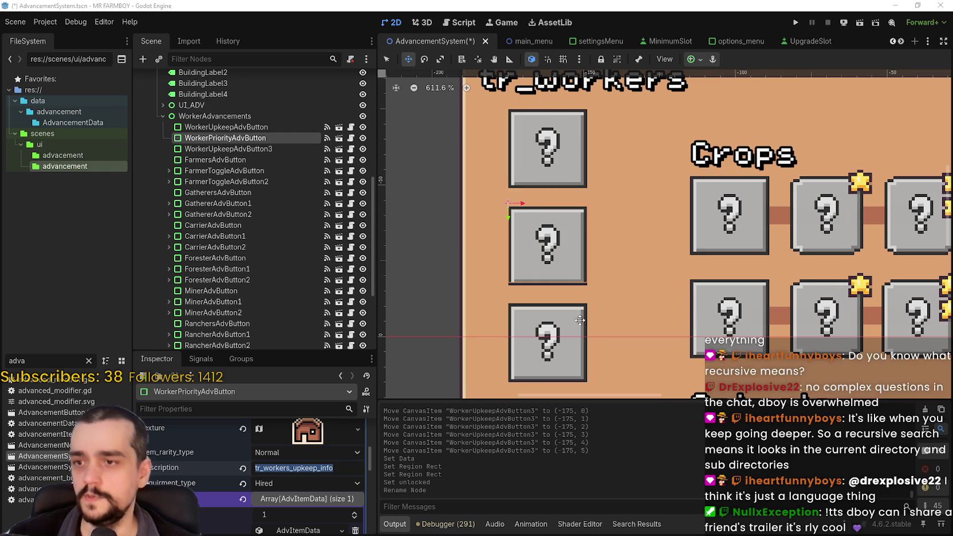
{"action": "scroll", "coordinate": [433, 333], "scroll_direction": "down", "scroll_amount": 2}
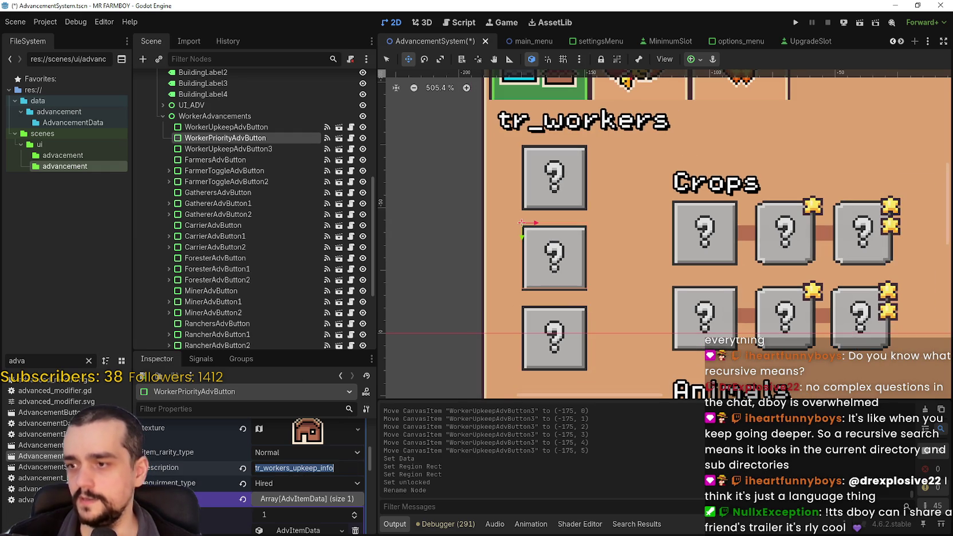
{"action": "key", "text": "alt+Tab"}
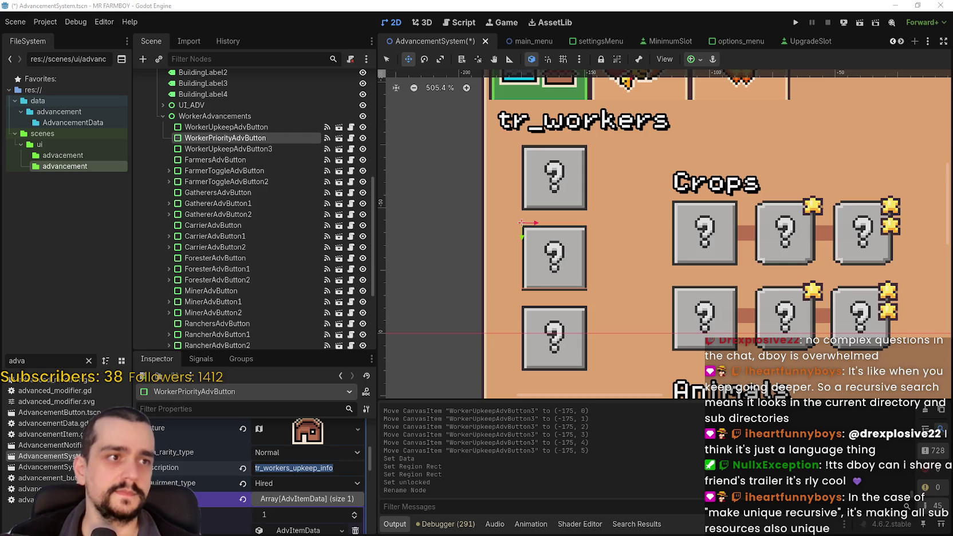
{"action": "key", "text": "alt+Tab"}
Step: Finish entering 'House Priority Items' in cell B1024
{"action": "type", "text": "Priority Items"}
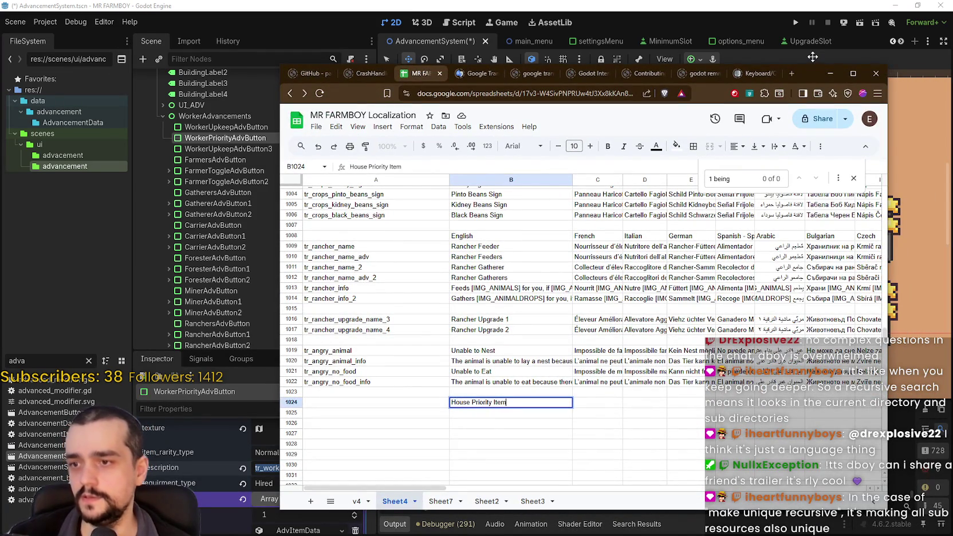
{"action": "key", "text": "Return"}
{"action": "key", "text": "Up"}
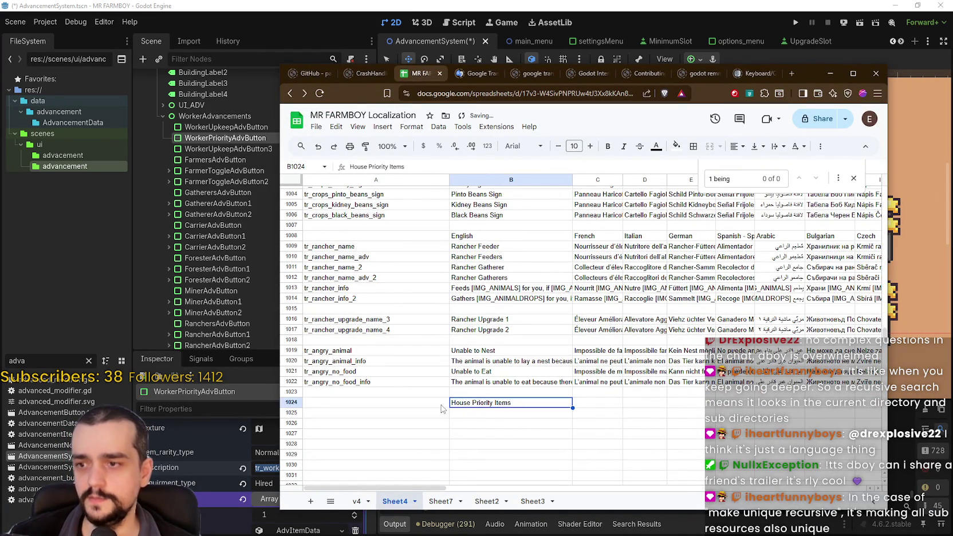
{"action": "left_click", "coordinate": [477, 414]}
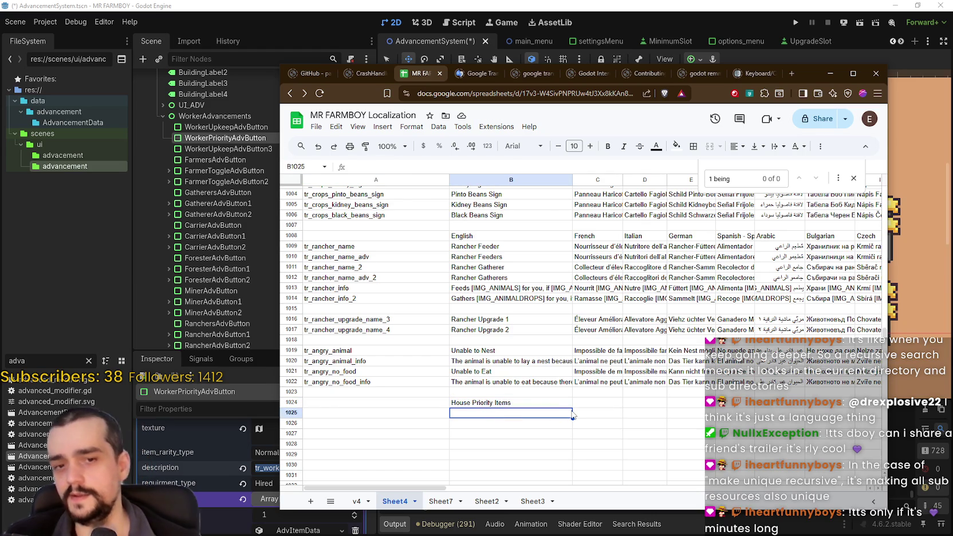
Step: Enter keys tr_house_priority_name in A1024 and tr_house_priority_info in A1025
{"action": "left_click", "coordinate": [418, 402]}
{"action": "type", "text": "tr_"}
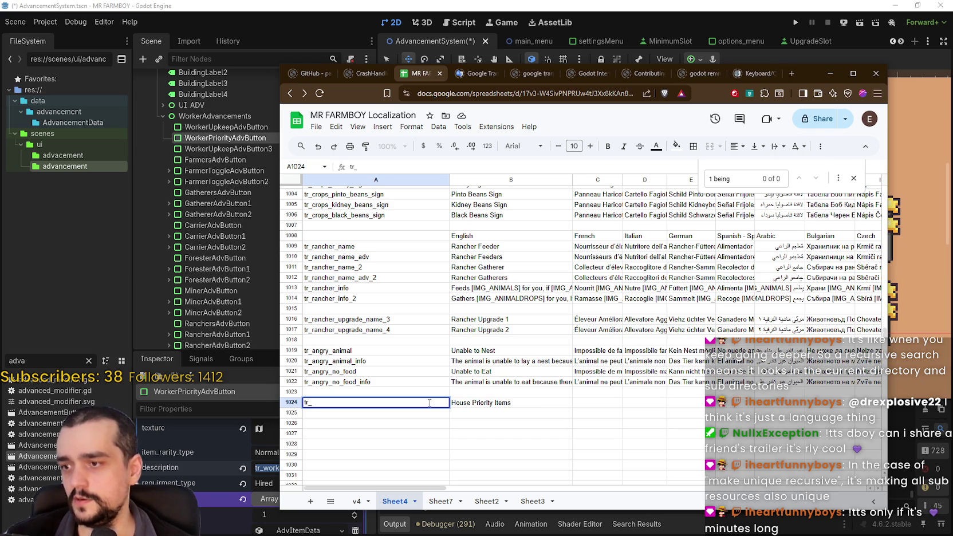
{"action": "type", "text": "house_p"}
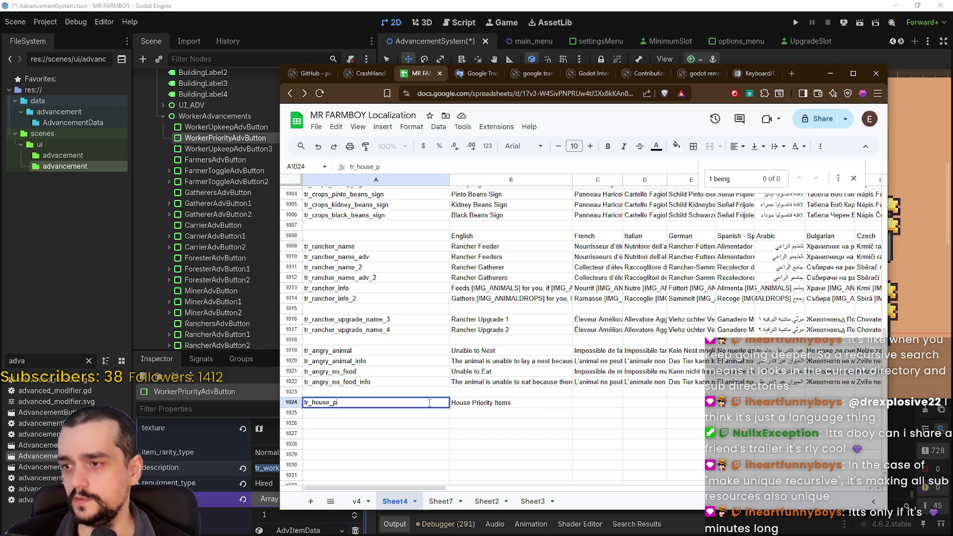
{"action": "type", "text": "riority_name"}
{"action": "key", "text": "Return"}
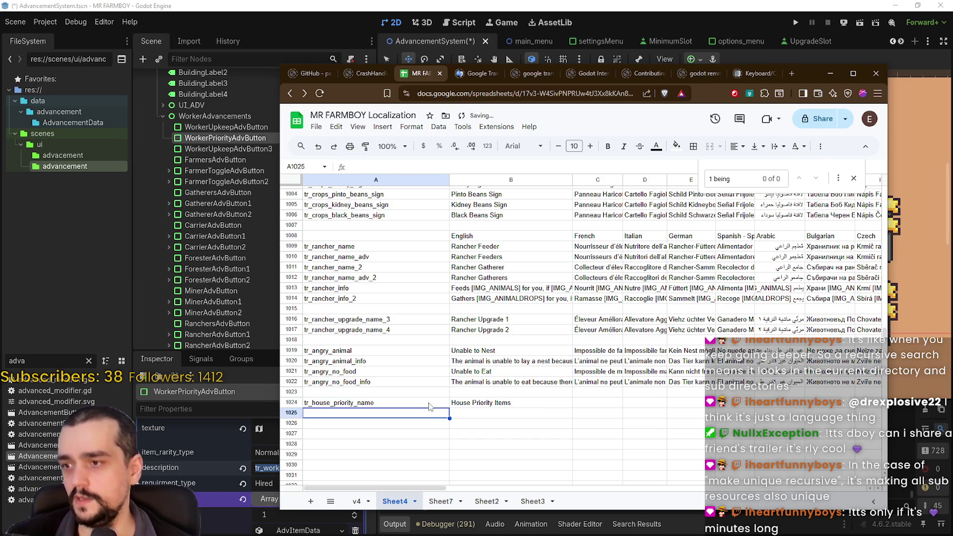
{"action": "type", "text": "tr_house"}
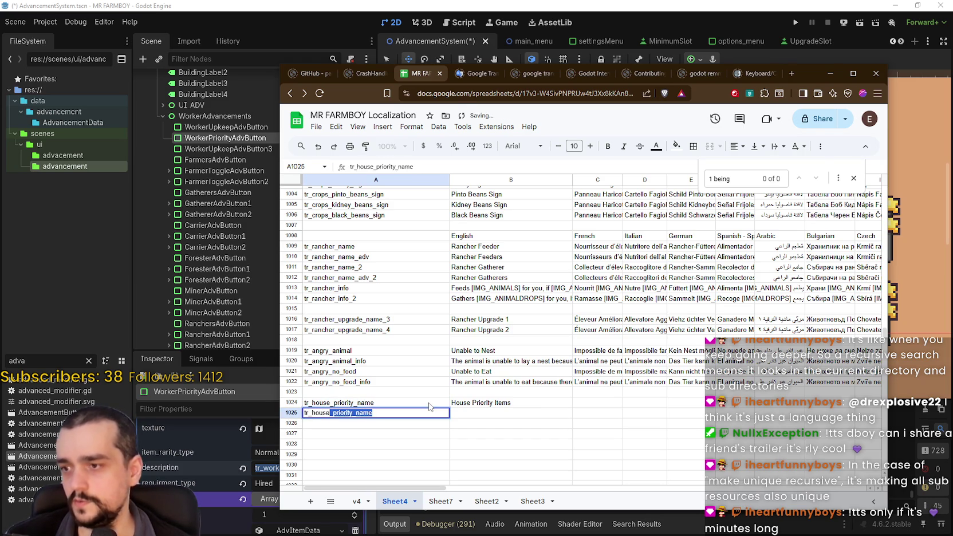
{"action": "type", "text": "_priority"}
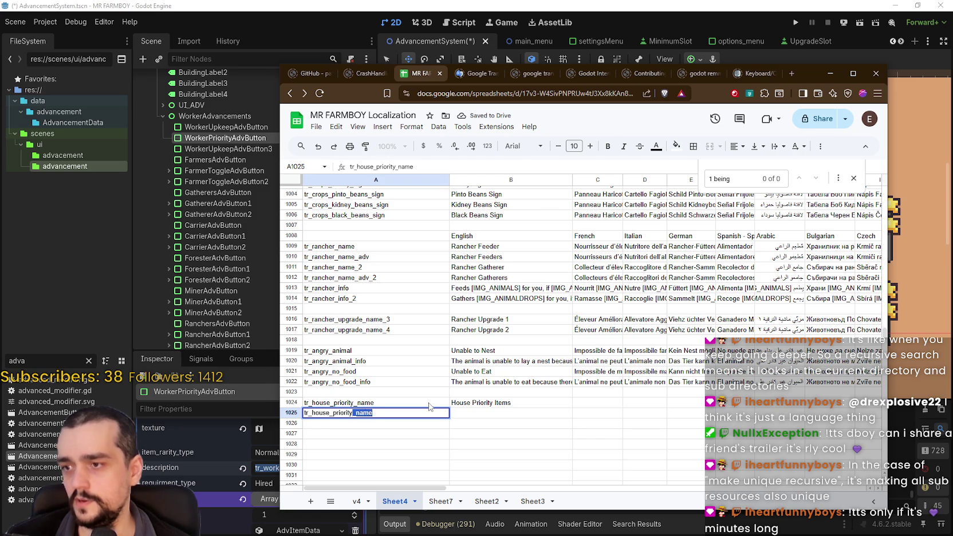
{"action": "type", "text": "_info"}
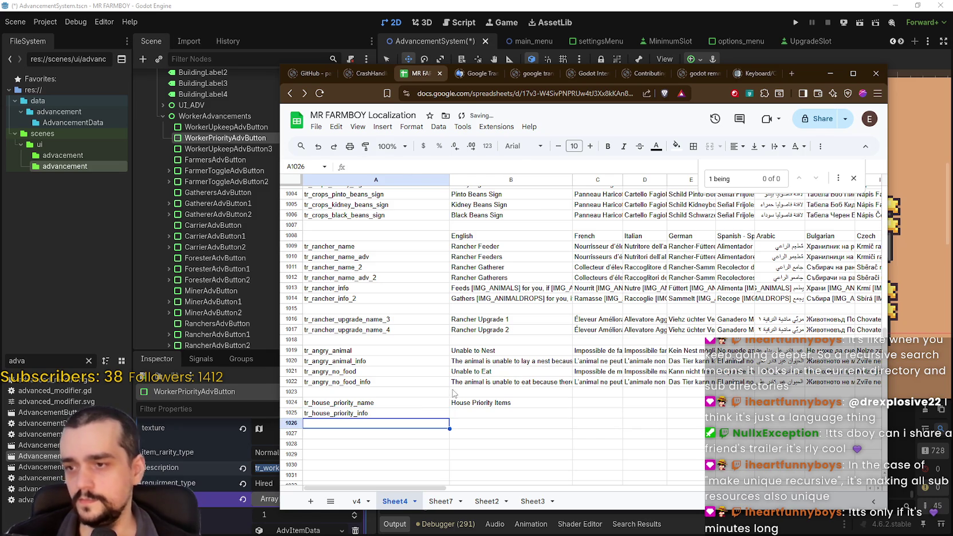
{"action": "left_click", "coordinate": [473, 414]}
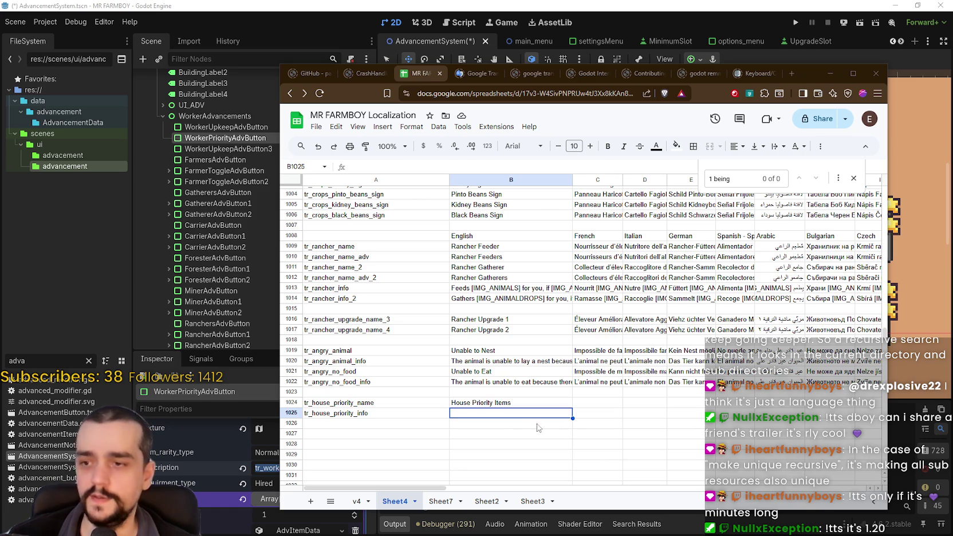
Step: Enter 'Set Priority for workers in this house.' in cell B1025
{"action": "type", "text": "Set Pr"}
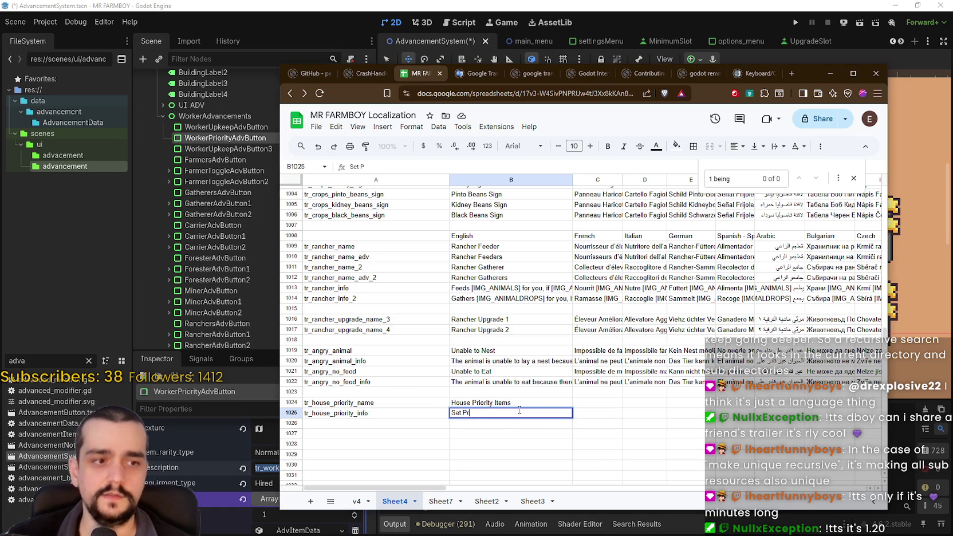
{"action": "type", "text": "iority for workers"}
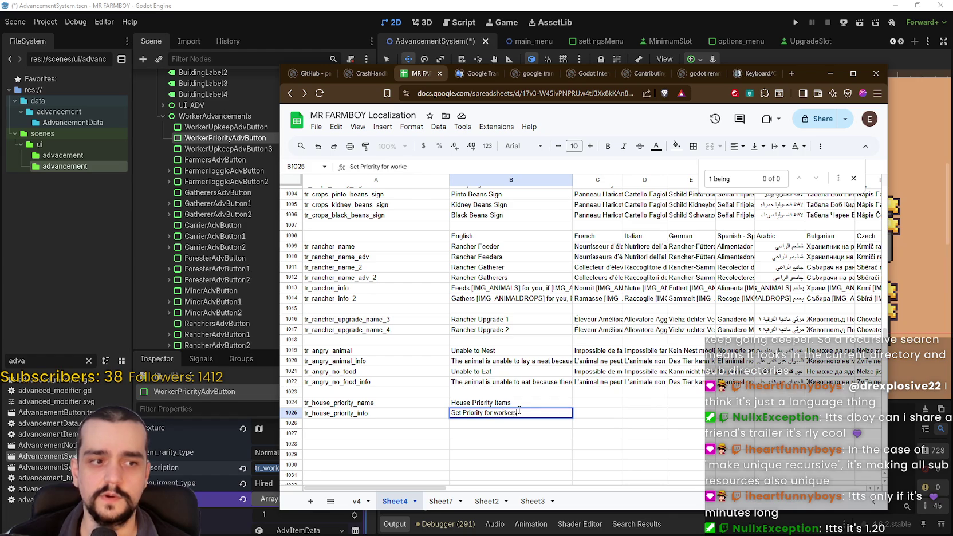
{"action": "type", "text": " in this house."}
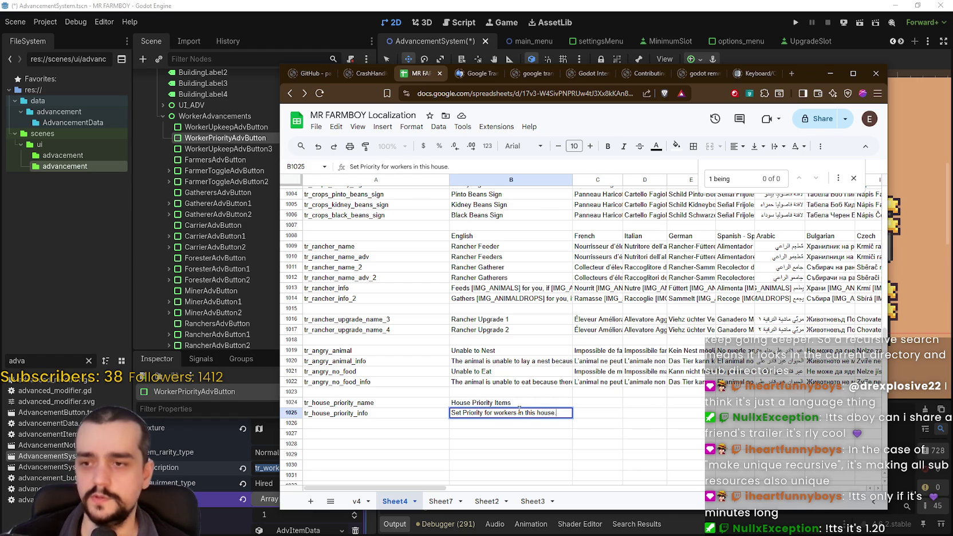
{"action": "key", "text": "BackSpace"}
{"action": "key", "text": "BackSpace"}
{"action": "key", "text": "BackSpace"}
{"action": "type", "text": "use."}
{"action": "key", "text": "Return"}
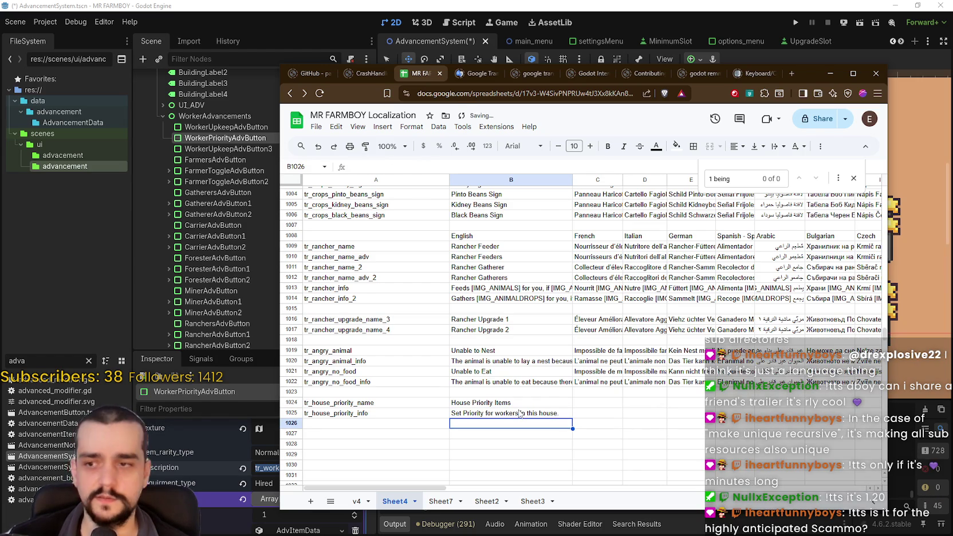
Step: Add a second line '1 is the highest priority.' to the B1025 description
{"action": "left_click", "coordinate": [513, 417]}
{"action": "key", "text": "Return"}
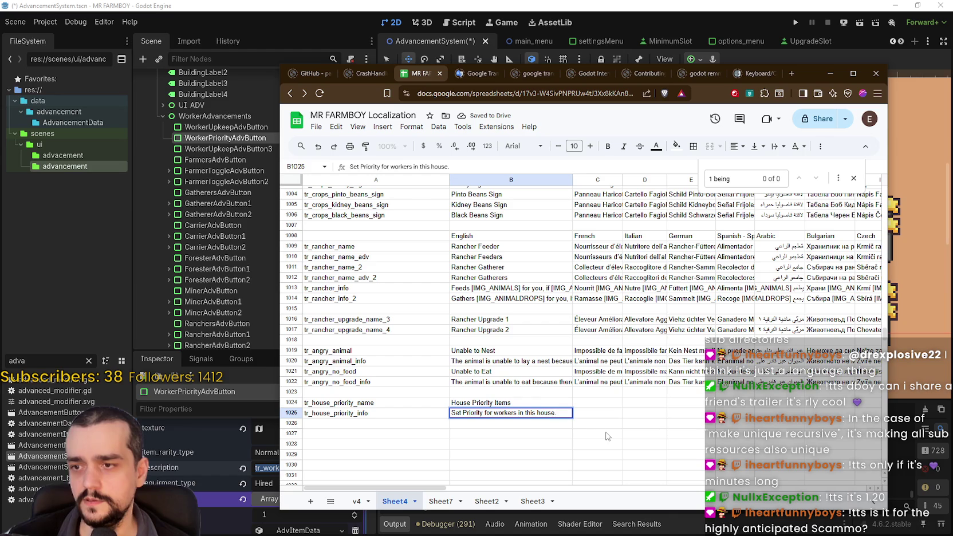
{"action": "type", "text": "1 i"}
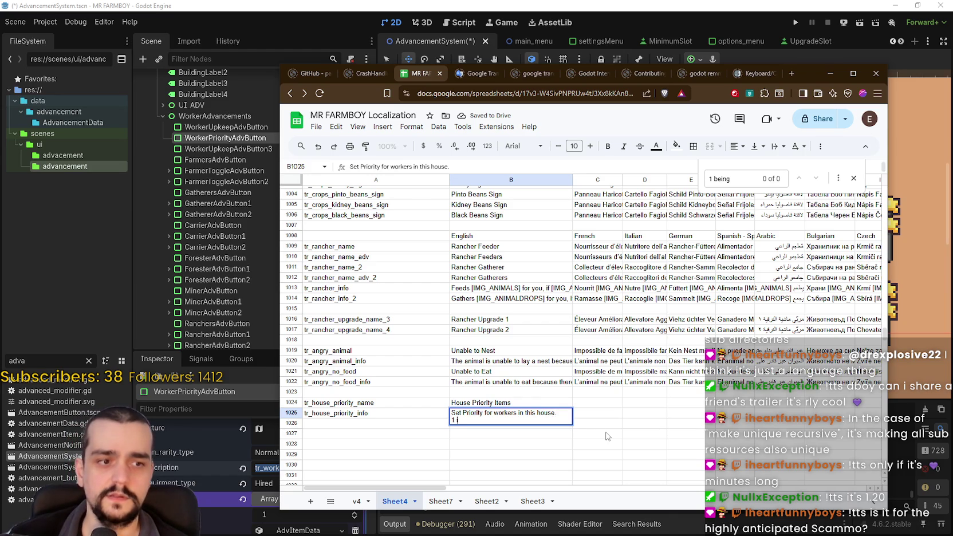
{"action": "type", "text": "s the highest priority."}
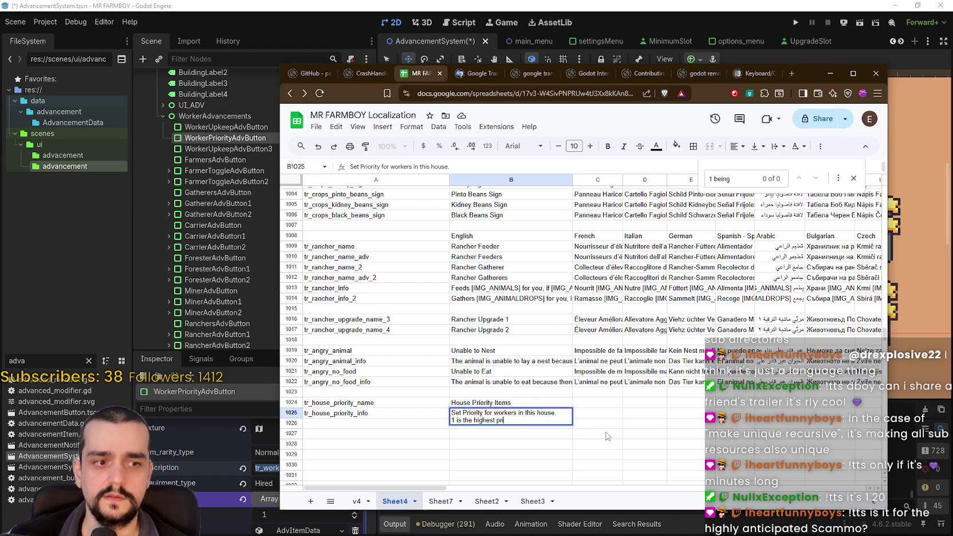
{"action": "key", "text": "Return"}
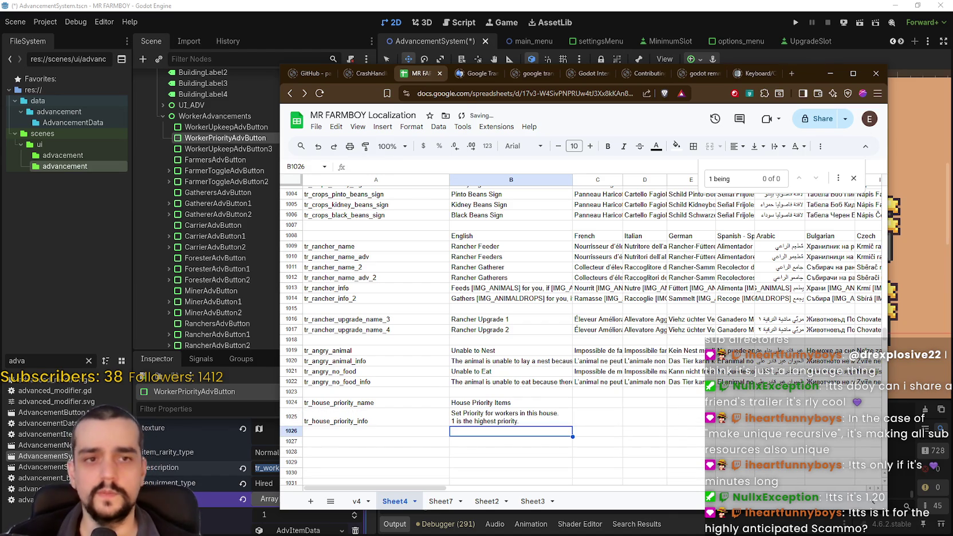
{"action": "left_click", "coordinate": [470, 421]}
{"action": "scroll", "coordinate": [480, 401], "scroll_direction": "down", "scroll_amount": 3}
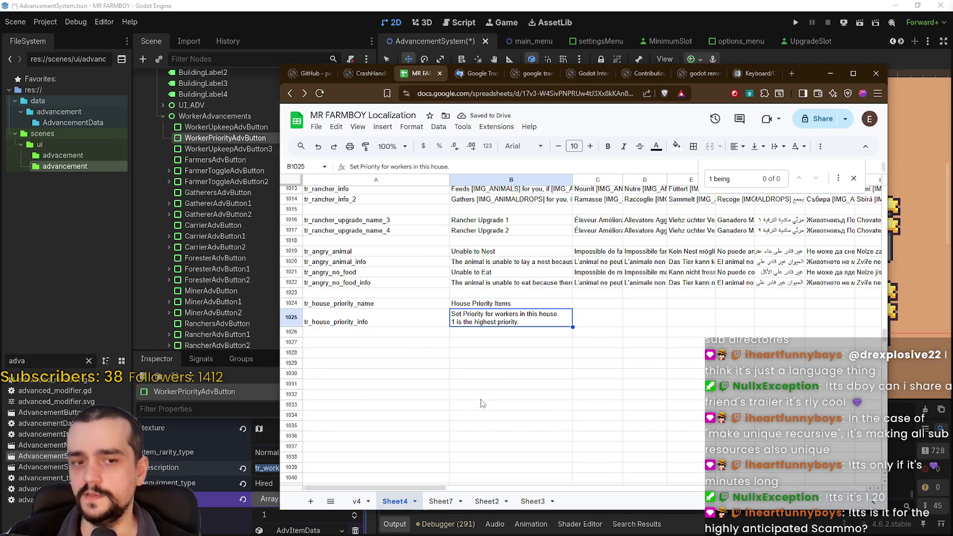
{"action": "left_click", "coordinate": [489, 335]}
Step: Open cell B1025 for editing and select its entire two-line description text
{"action": "left_click", "coordinate": [491, 312]}
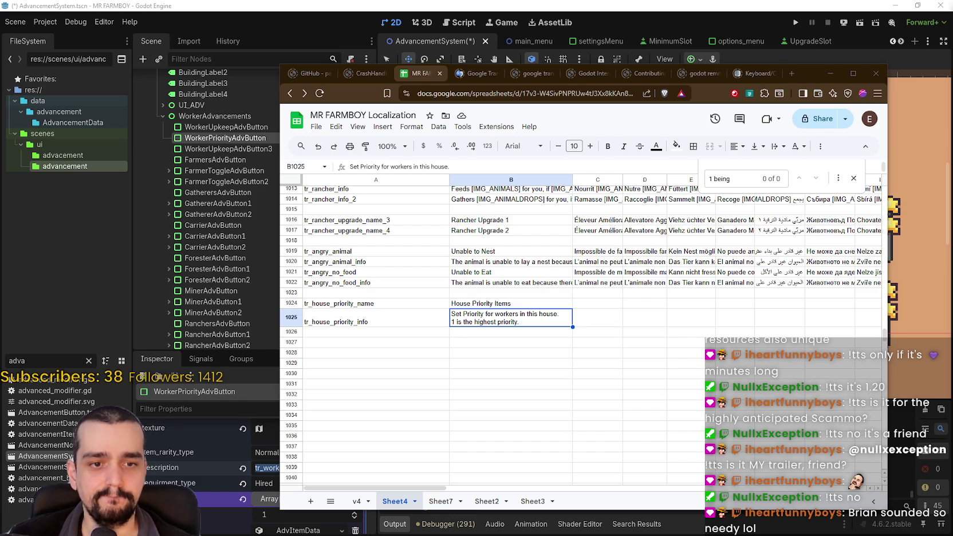
{"action": "left_click", "coordinate": [504, 340]}
{"action": "left_click", "coordinate": [493, 321]}
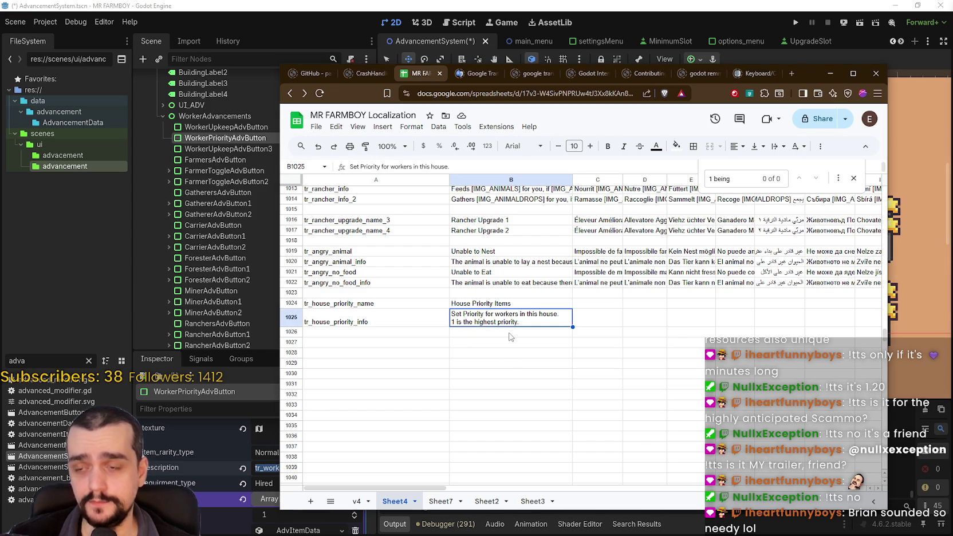
{"action": "double_click", "coordinate": [523, 322]}
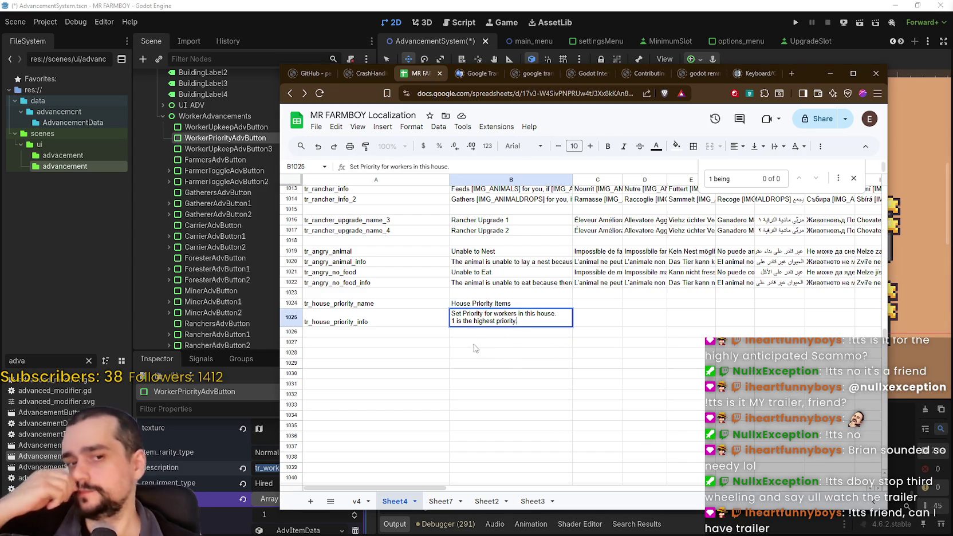
{"action": "left_click_drag", "start_coordinate": [517, 321], "coordinate": [452, 313]}
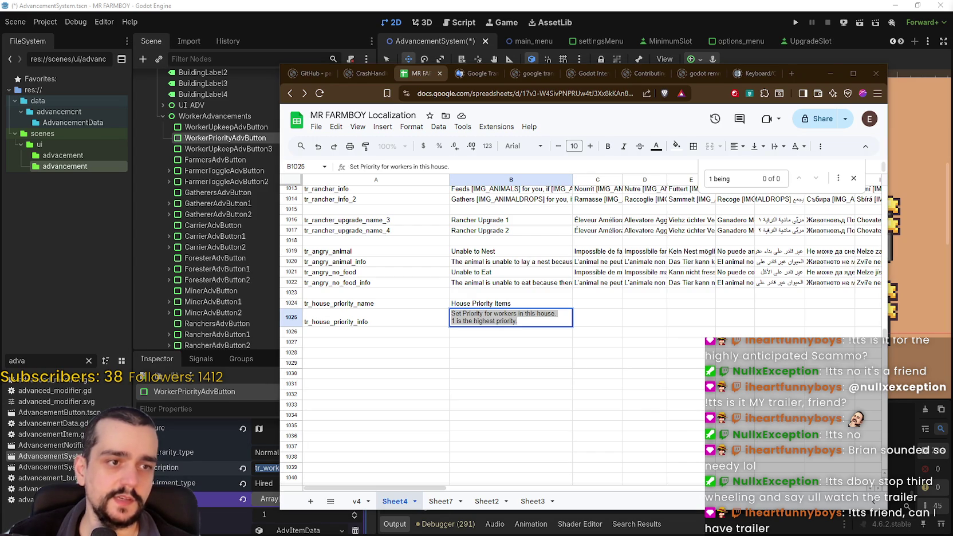
{"action": "left_click", "coordinate": [528, 321]}
{"action": "left_click_drag", "start_coordinate": [529, 319], "coordinate": [418, 308]}
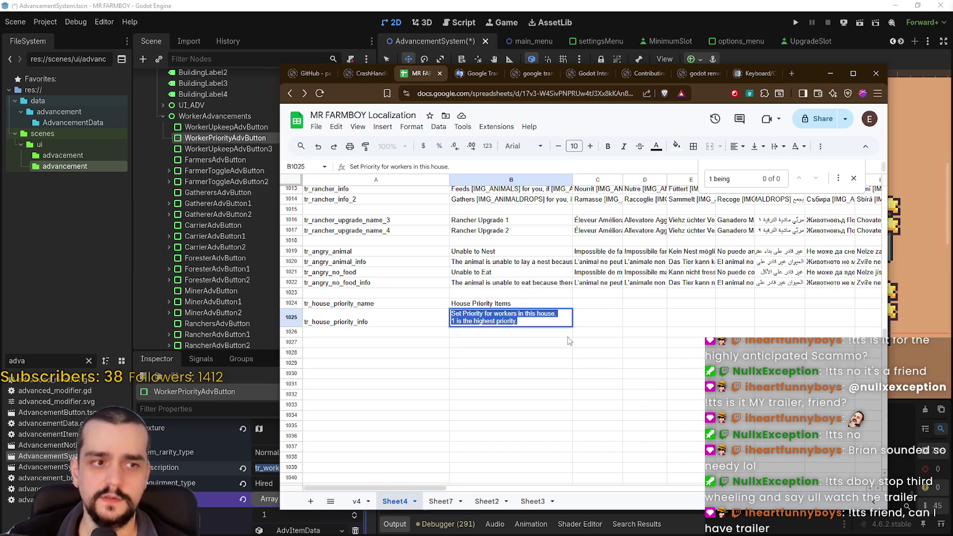
Step: Type a draft rewrite of the description, then cancel the edit to restore the original text
{"action": "type", "text": "You can pr"}
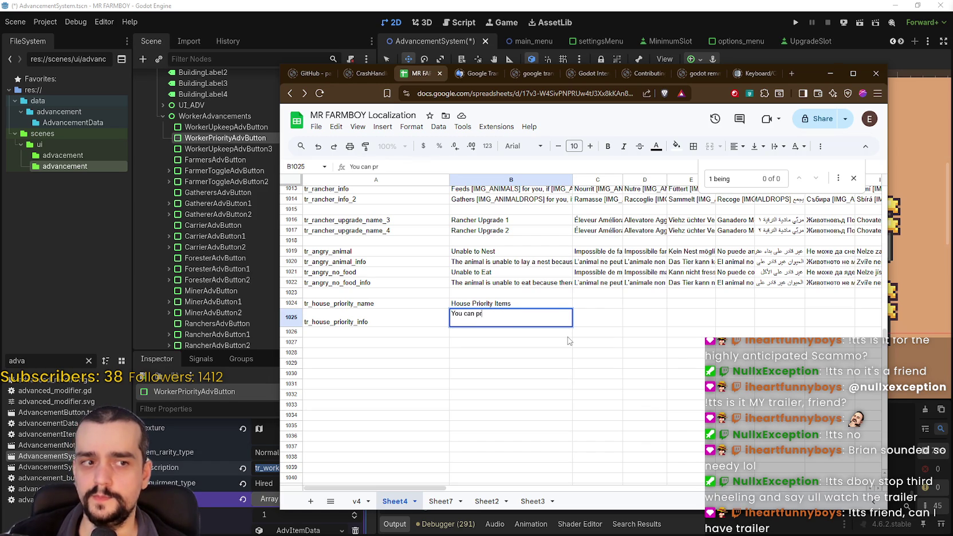
{"action": "key", "text": "BackSpace"}
{"action": "key", "text": "BackSpace"}
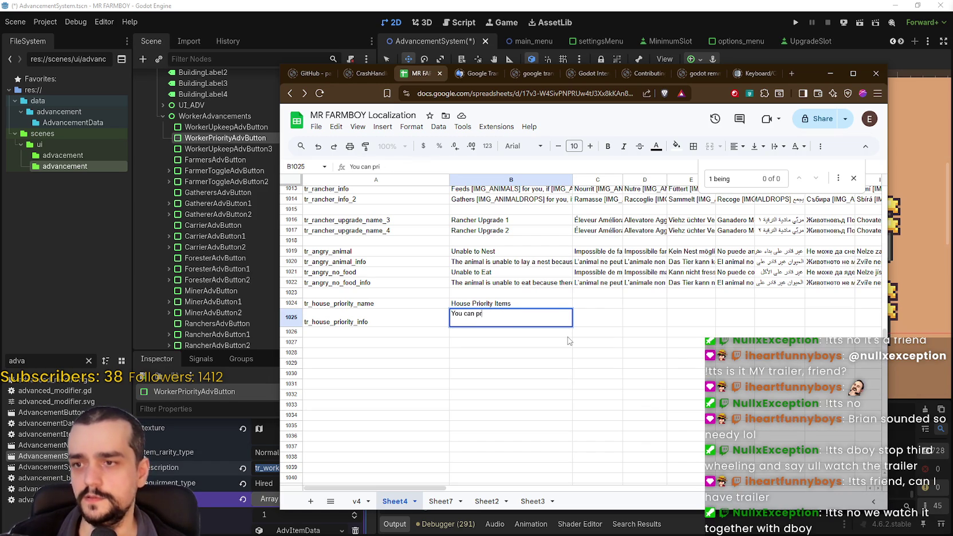
{"action": "type", "text": "ritze Items from 1 to 6, with 1"}
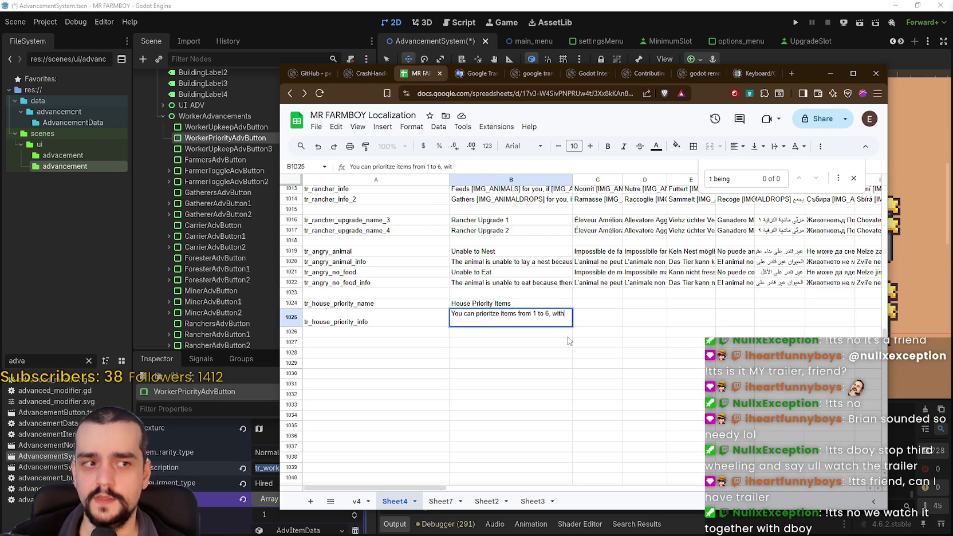
{"action": "type", "text": " being"}
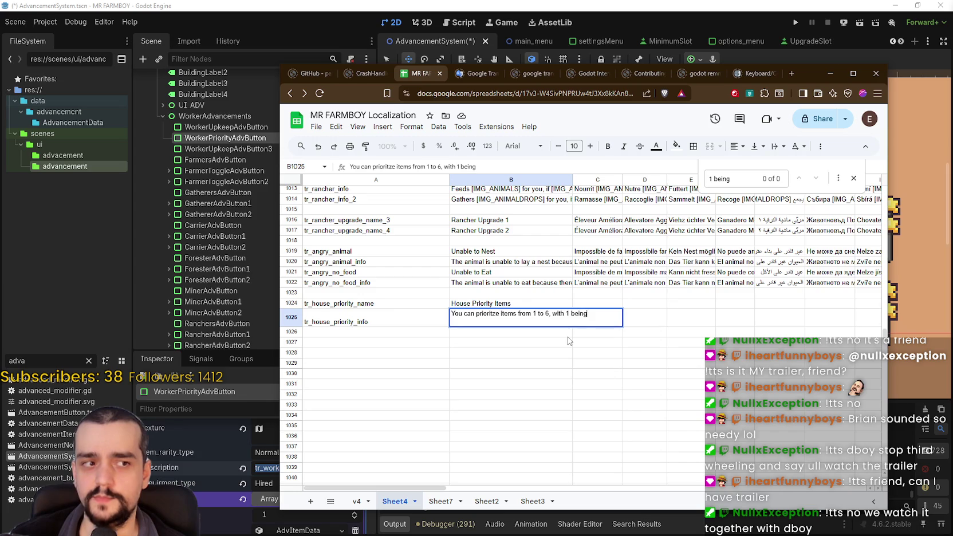
{"action": "type", "text": " the highest pr"}
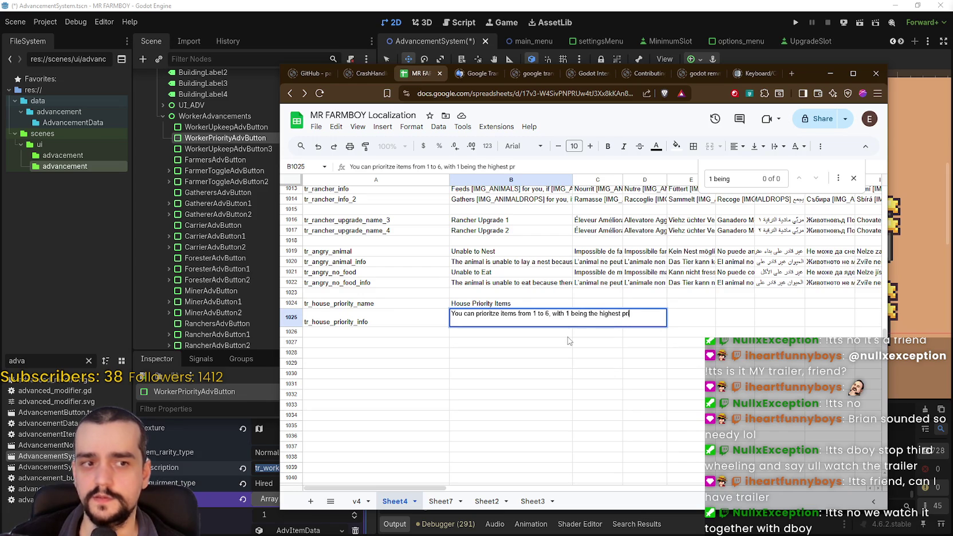
{"action": "type", "text": "iorty."}
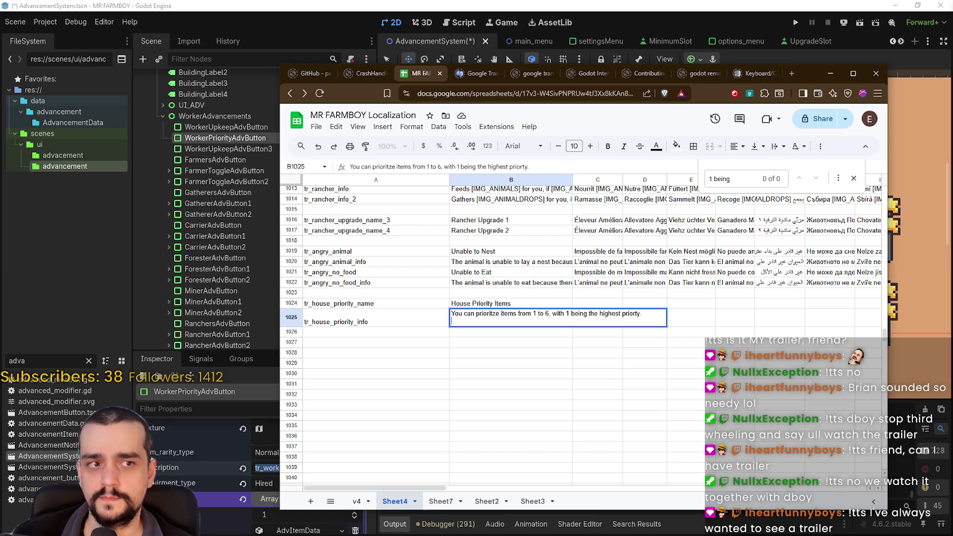
{"action": "type", "text": "Set"}
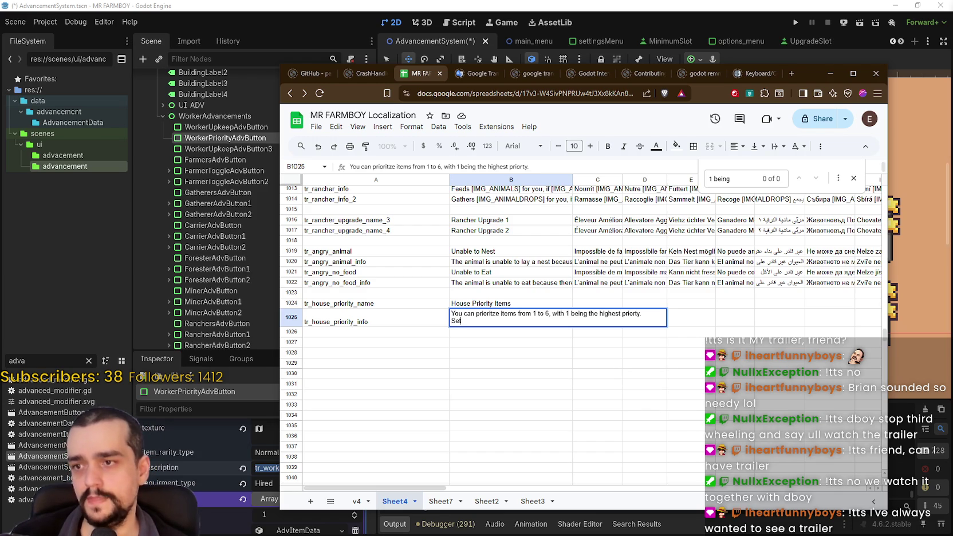
{"action": "type", "text": " prior"}
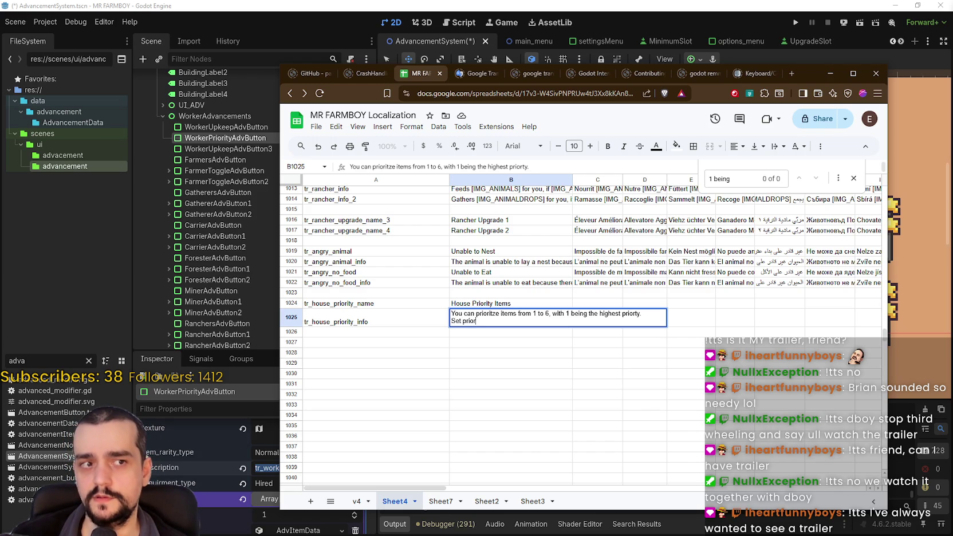
{"action": "type", "text": "ity for wo"}
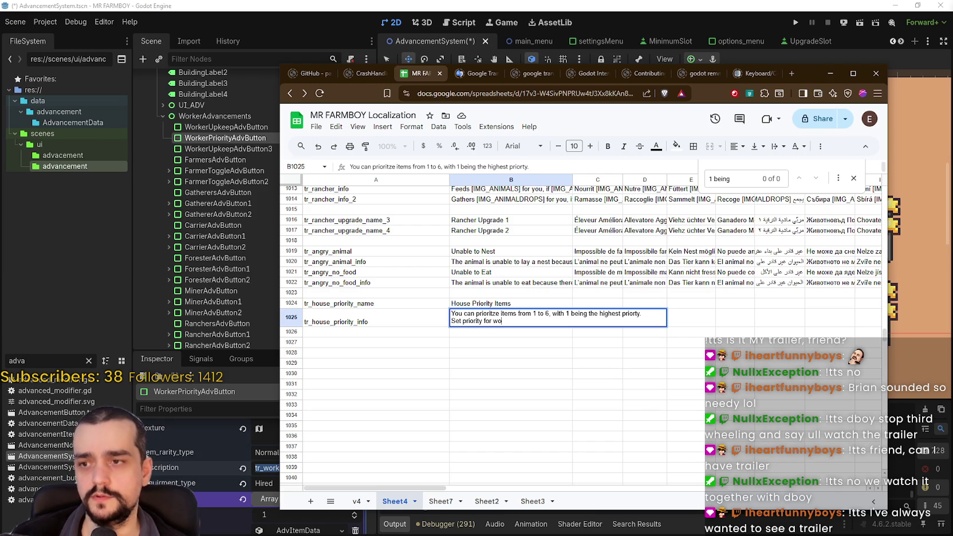
{"action": "type", "text": "rkers in the house"}
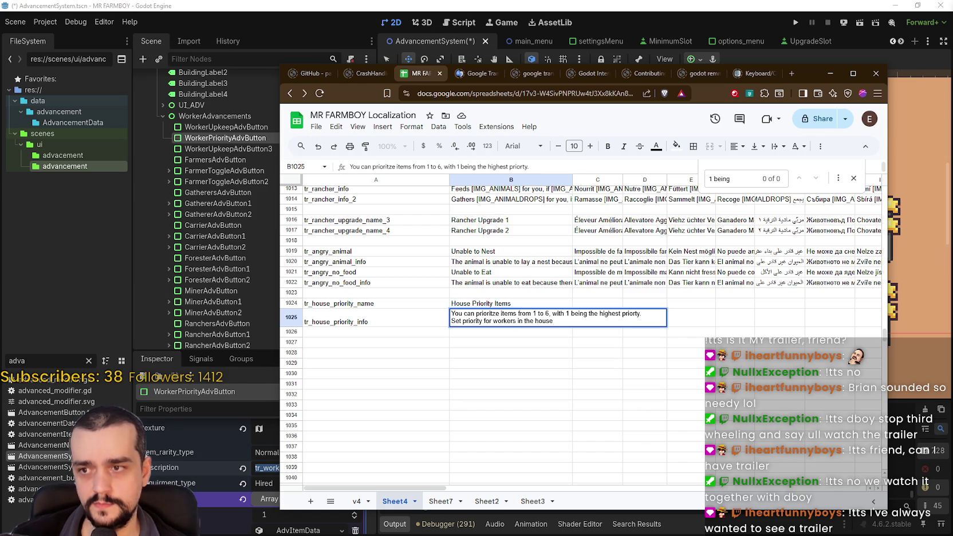
{"action": "key", "text": "ctrl+Return"}
{"action": "key", "text": "BackSpace"}
{"action": "type", "text": "."}
{"action": "key", "text": "ctrl+a"}
{"action": "type", "text": "1"}
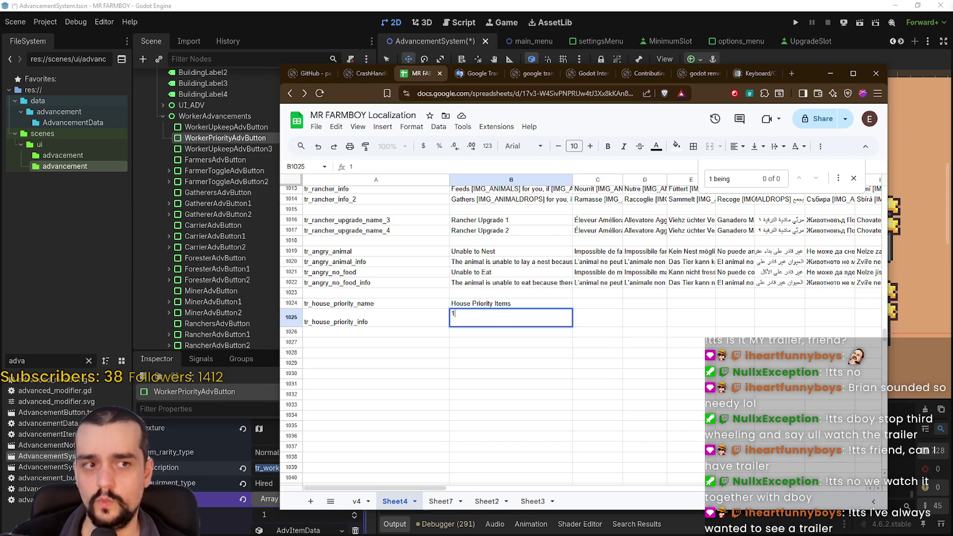
{"action": "key", "text": "Escape"}
Step: Insert 'Prioritize items from 1 to 6, with 1 being the highest priority.' above the existing description
{"action": "double_click", "coordinate": [530, 321]}
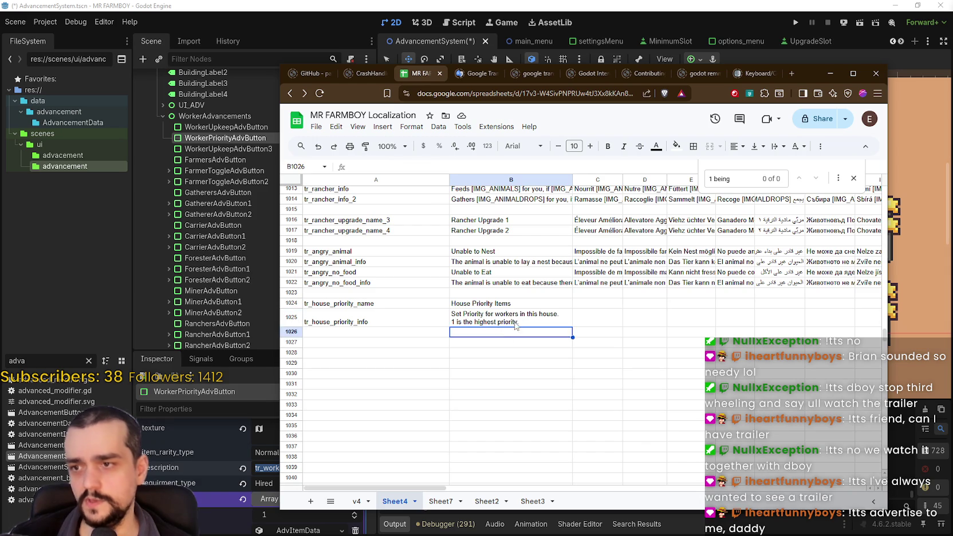
{"action": "mouse_move", "coordinate": [527, 314]}
{"action": "left_mouse_down"}
{"action": "mouse_move", "coordinate": [441, 312]}
{"action": "mouse_move", "coordinate": [527, 313]}
{"action": "left_mouse_up"}
{"action": "left_click", "coordinate": [452, 319]}
{"action": "left_click", "coordinate": [452, 318]}
{"action": "type", "text": "1"}
{"action": "left_click_drag", "start_coordinate": [452, 314], "coordinate": [527, 314]}
{"action": "left_click", "coordinate": [459, 314]}
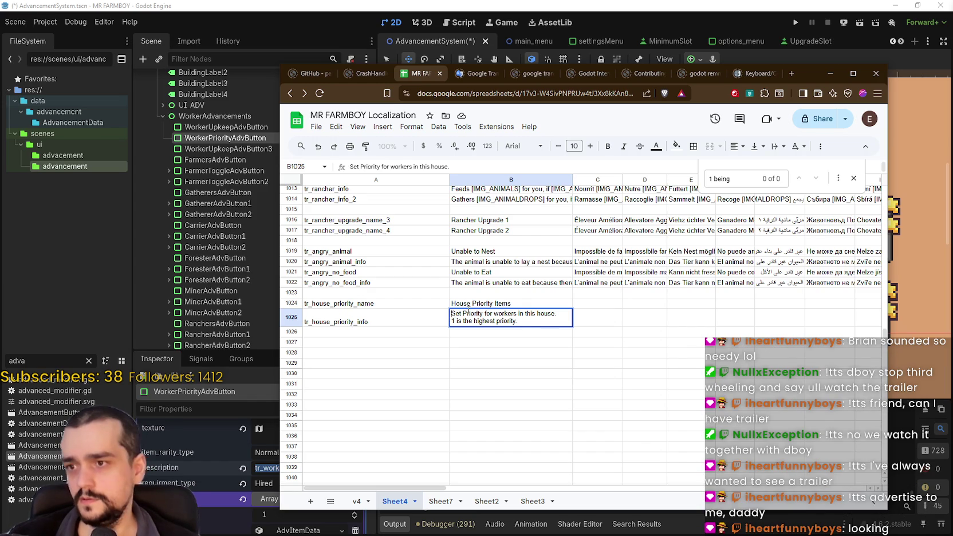
{"action": "key", "text": "ctrl+Return"}
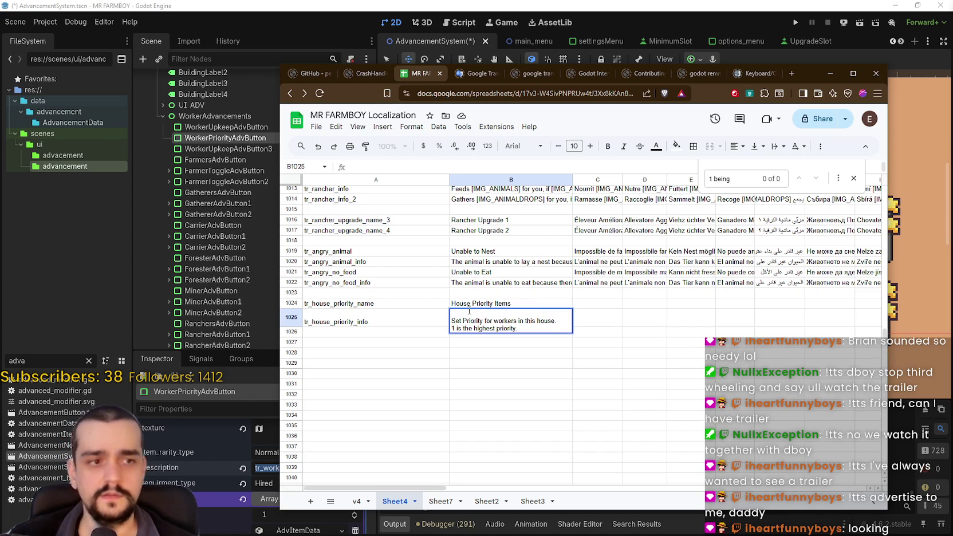
{"action": "type", "text": "Pr"}
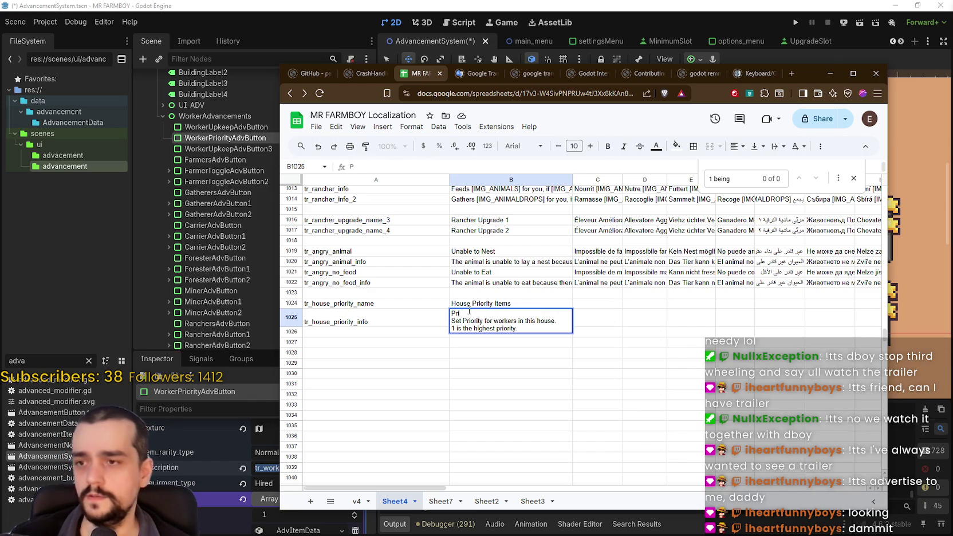
{"action": "type", "text": "orit"}
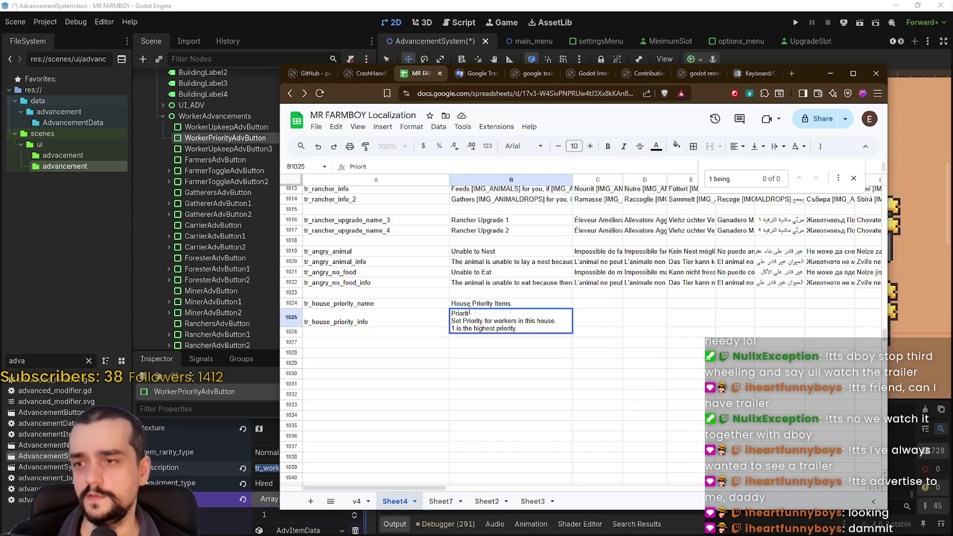
{"action": "type", "text": "i"}
{"action": "type", "text": "tize"}
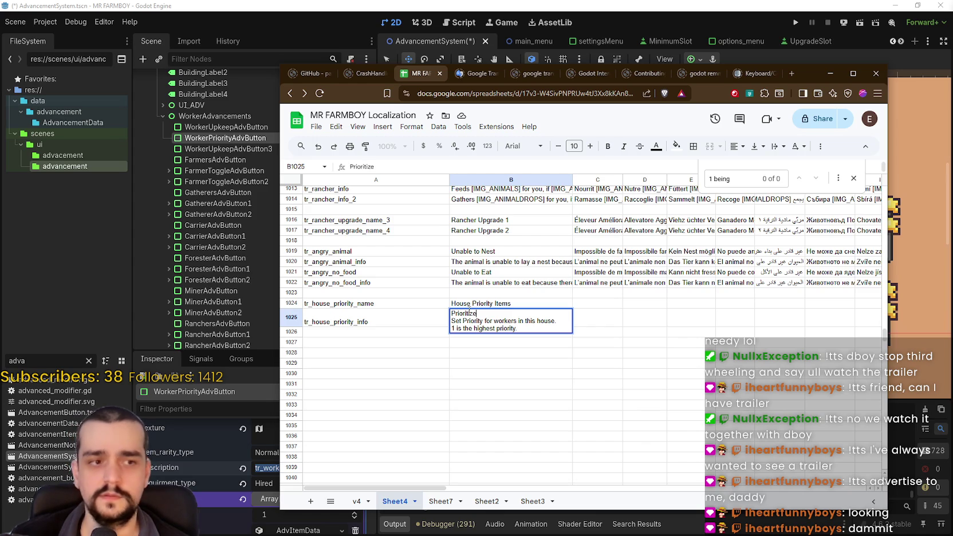
{"action": "type", "text": " items from 1"}
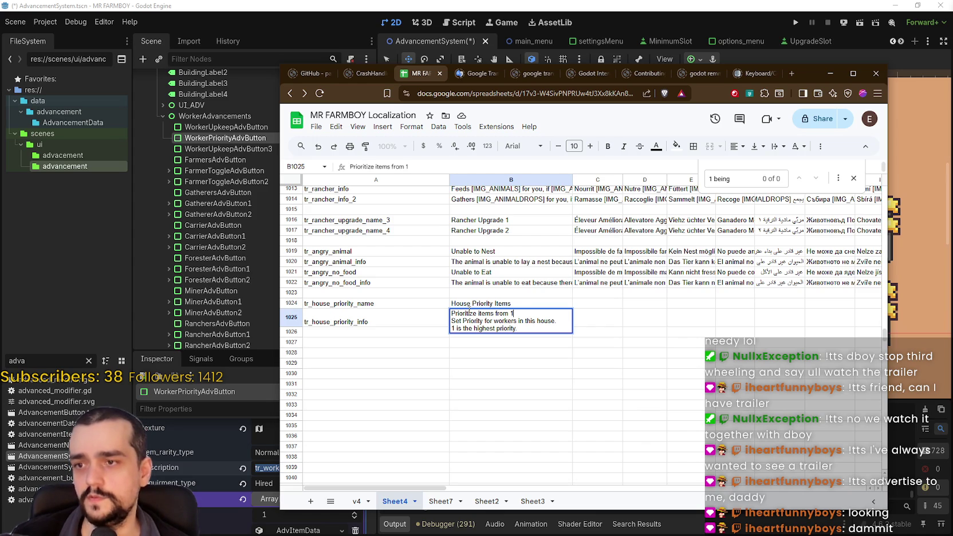
{"action": "type", "text": " to 6, with1 being the hig"}
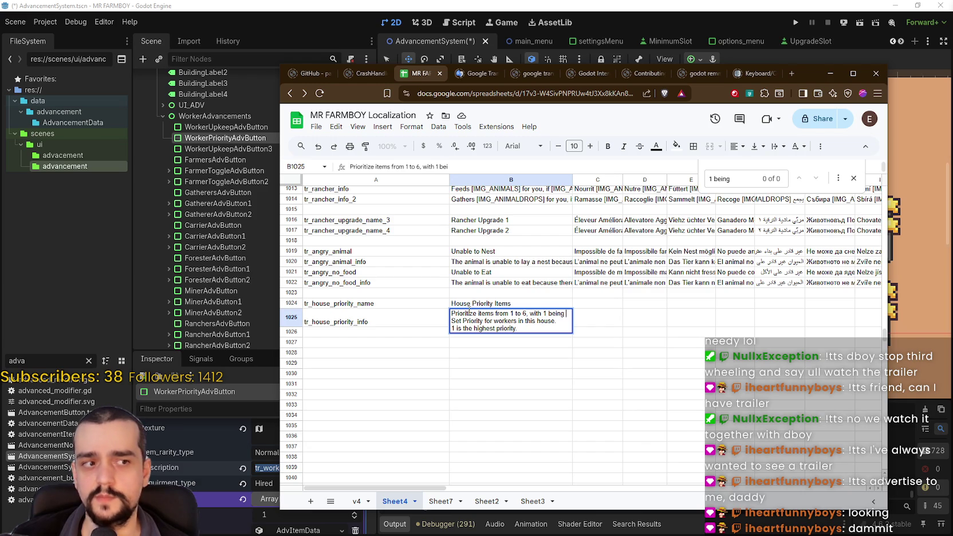
{"action": "type", "text": "he"}
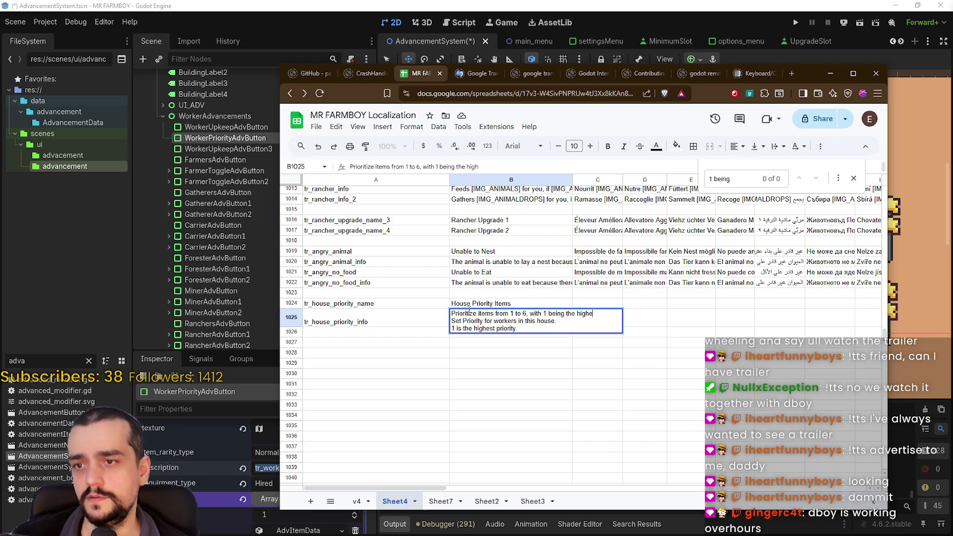
{"action": "type", "text": "st priority."}
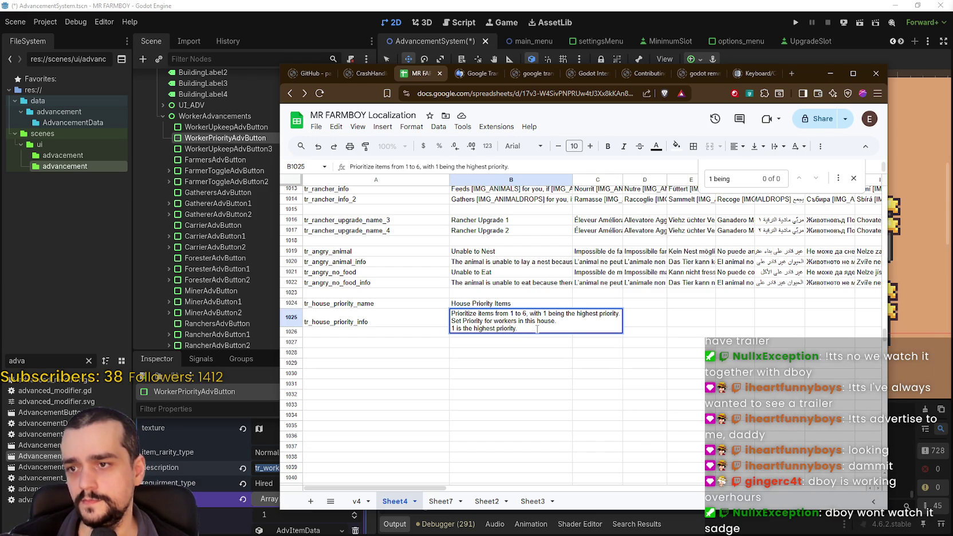
{"action": "left_click", "coordinate": [555, 321]}
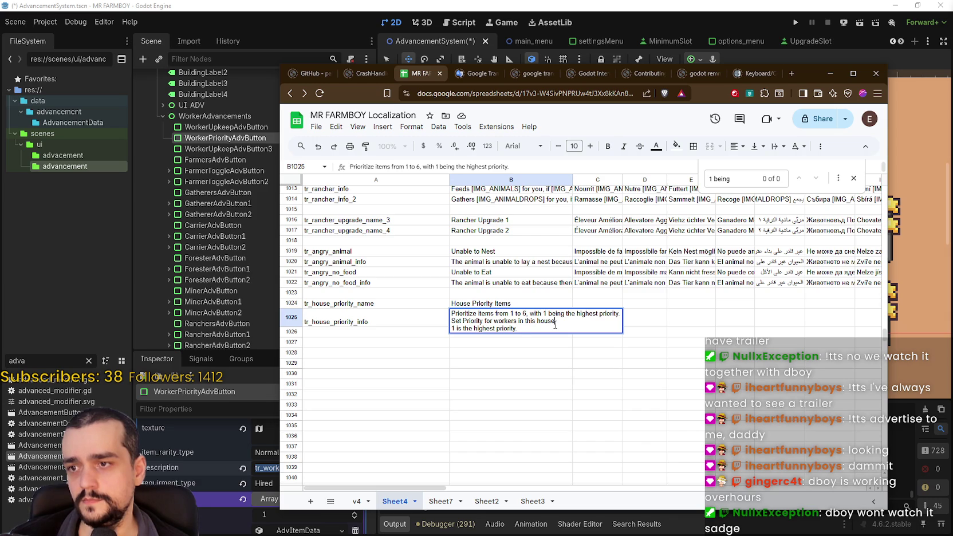
{"action": "key", "text": "shift+Down"}
{"action": "key", "text": "Right"}
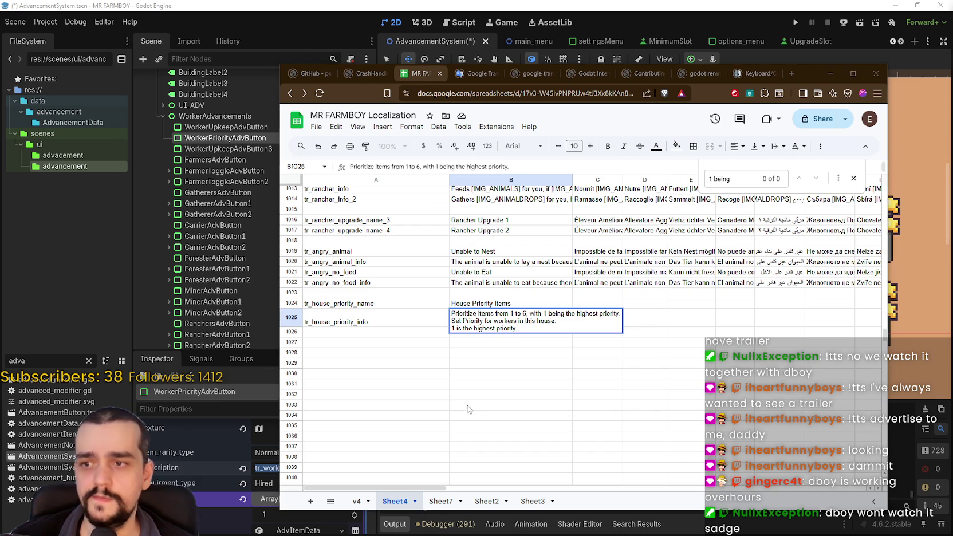
{"action": "left_click", "coordinate": [470, 335]}
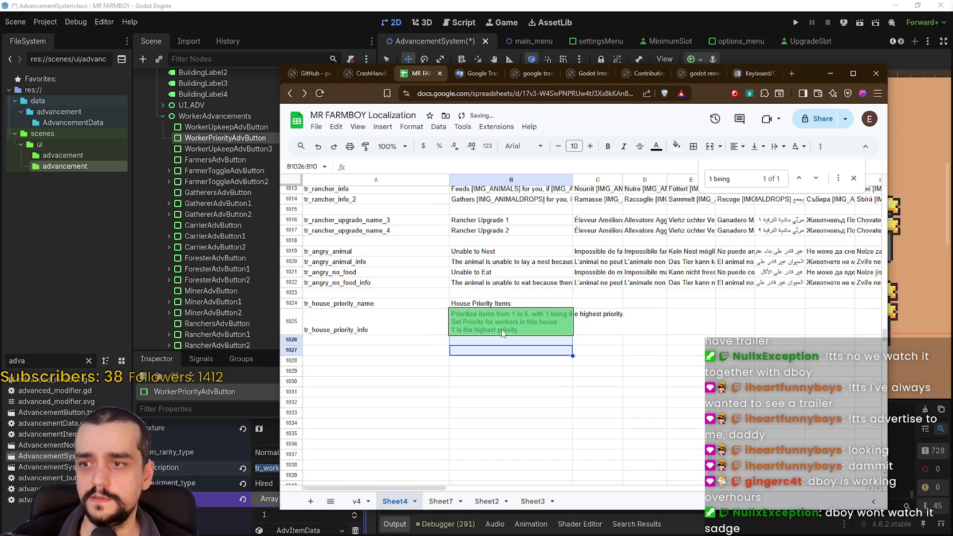
{"action": "left_click", "coordinate": [398, 322]}
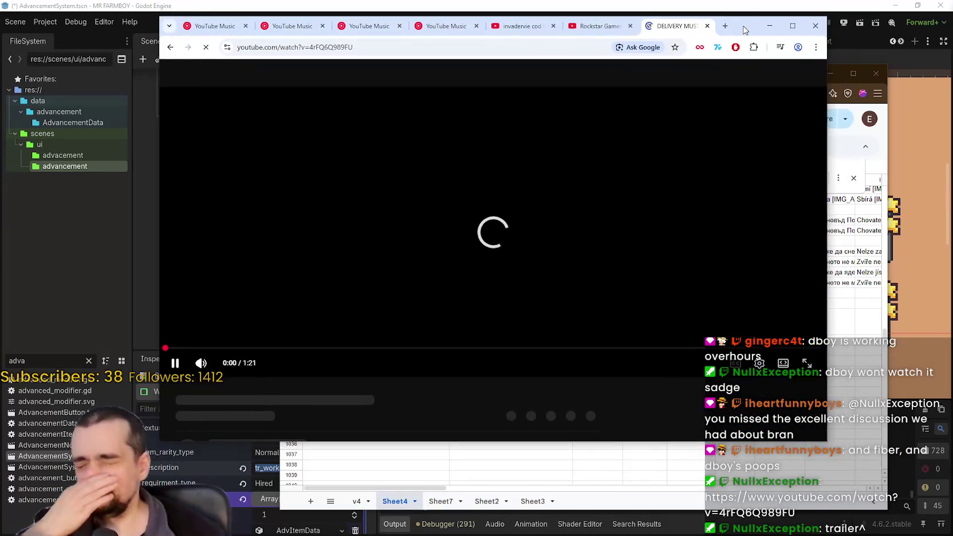
Step: Scrub and play the DELIVERY MUST COMPLETE trailer to its end, then minimize the browser
{"action": "left_click_drag", "start_coordinate": [745, 29], "coordinate": [731, 37]}
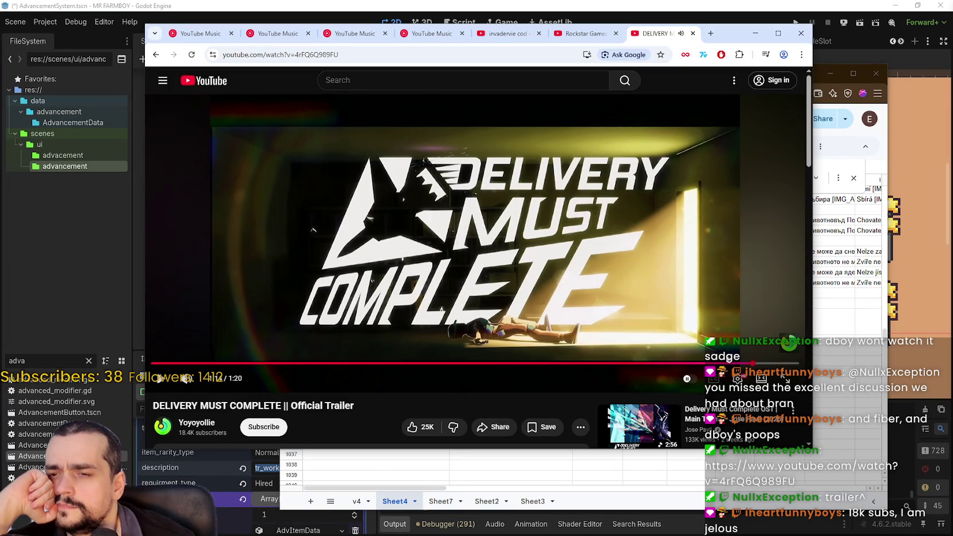
{"action": "left_click", "coordinate": [698, 363]}
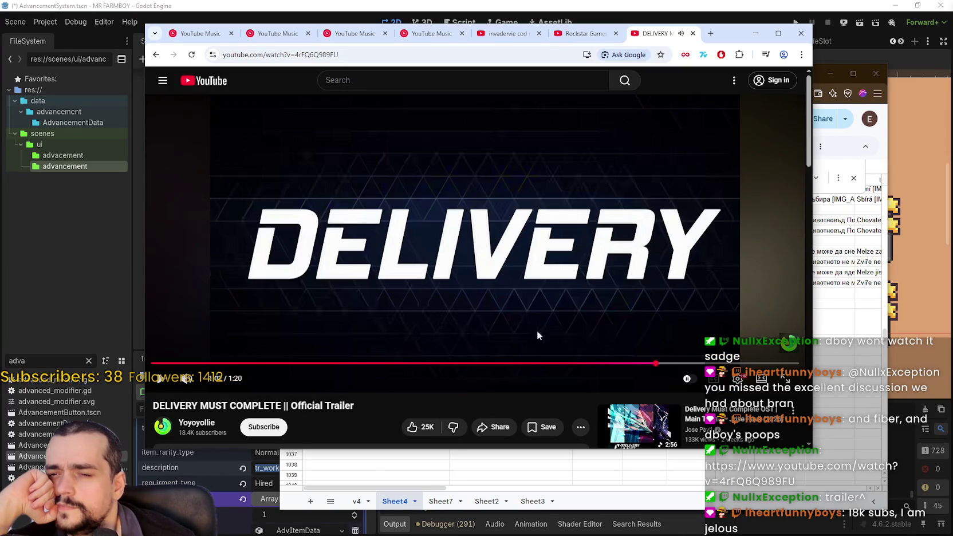
{"action": "left_click", "coordinate": [536, 331]}
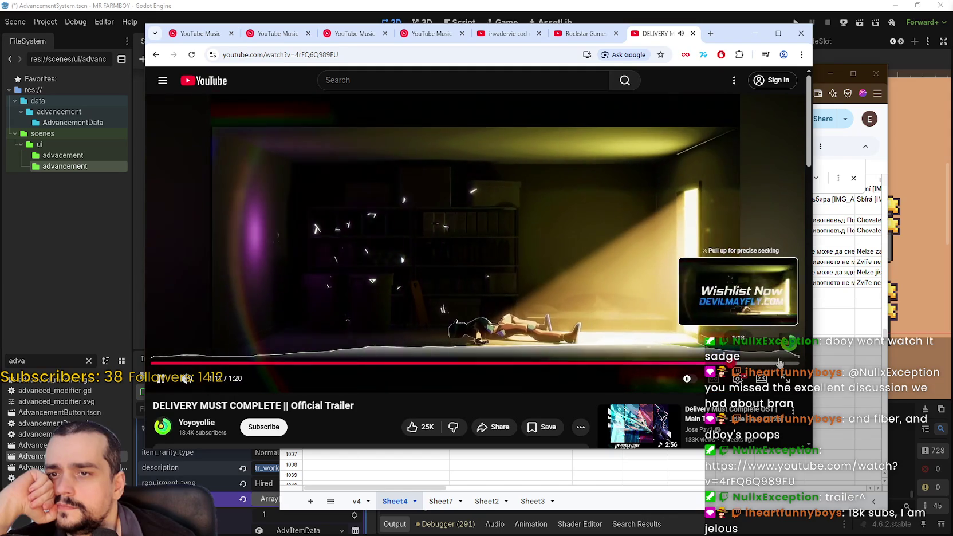
{"action": "left_click", "coordinate": [158, 364]}
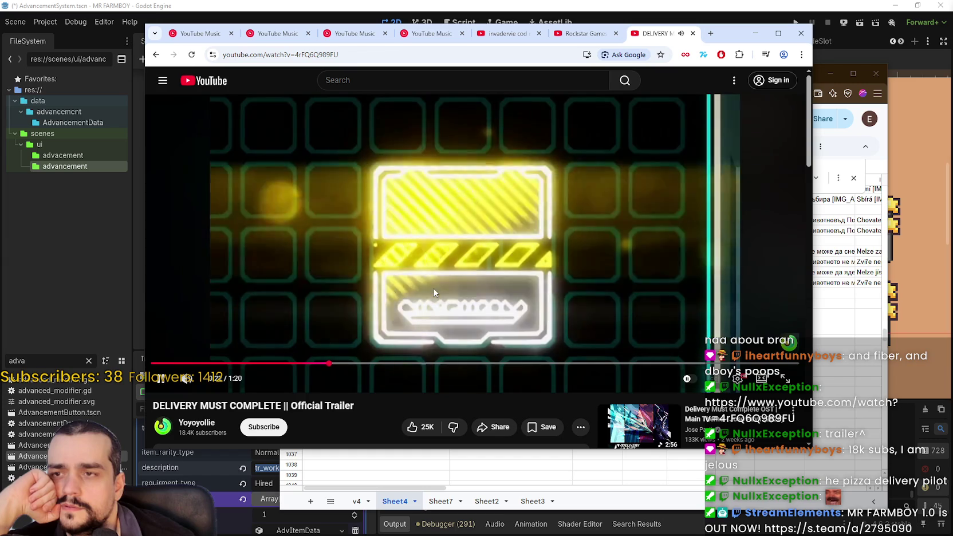
{"action": "left_click", "coordinate": [303, 363]}
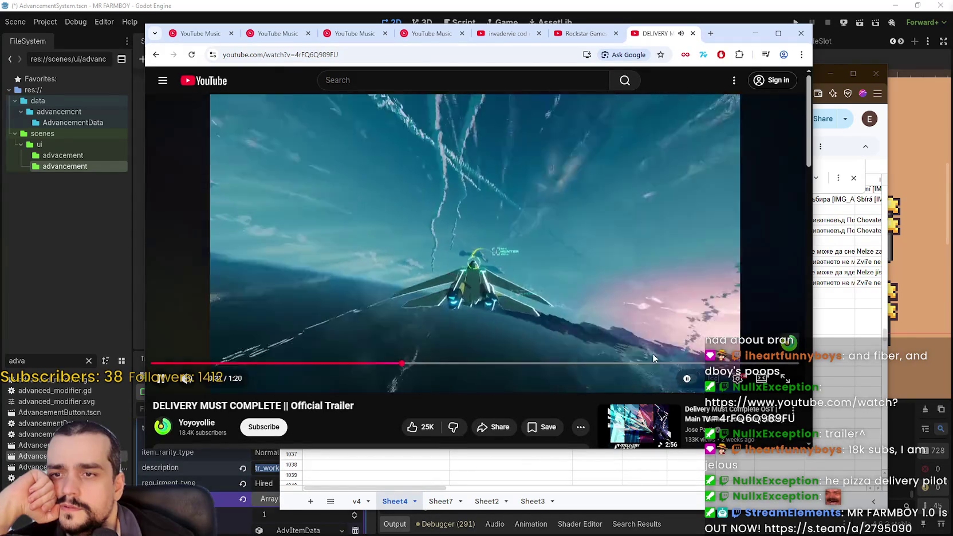
{"action": "left_click", "coordinate": [655, 361]}
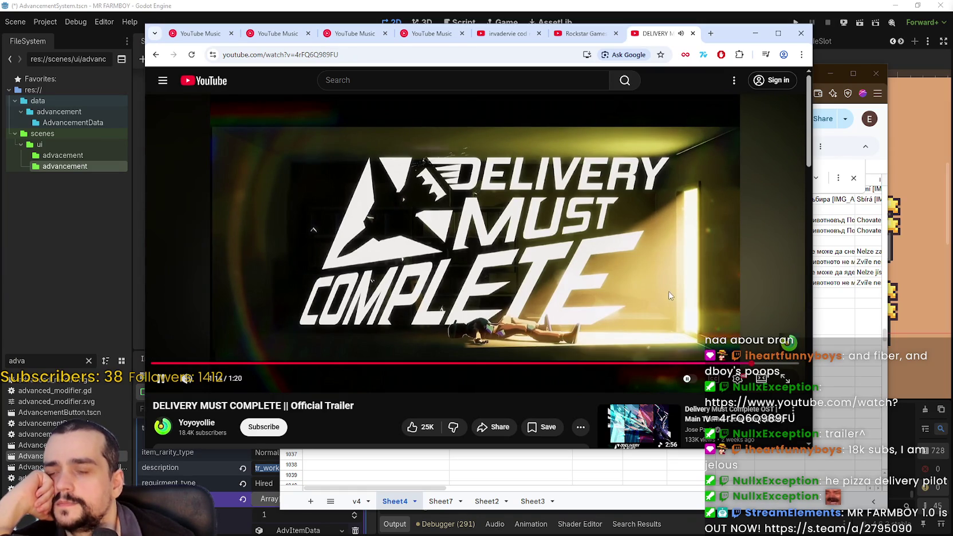
{"action": "left_click", "coordinate": [624, 273]}
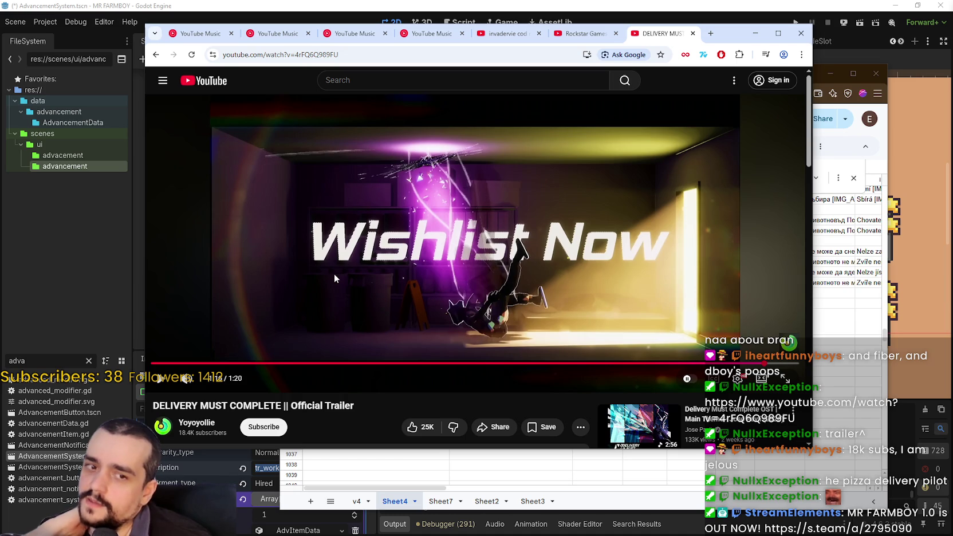
{"action": "left_click", "coordinate": [505, 313]}
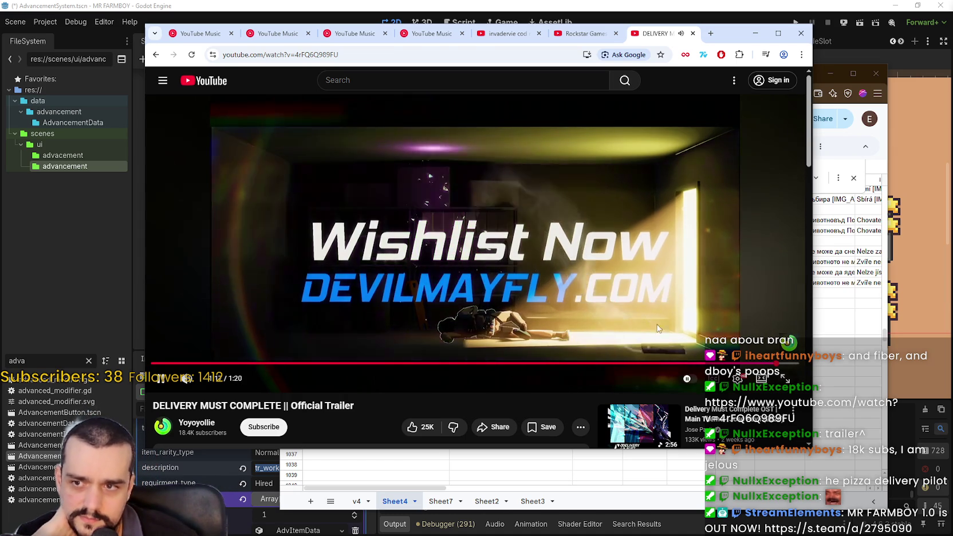
{"action": "left_click", "coordinate": [446, 253]}
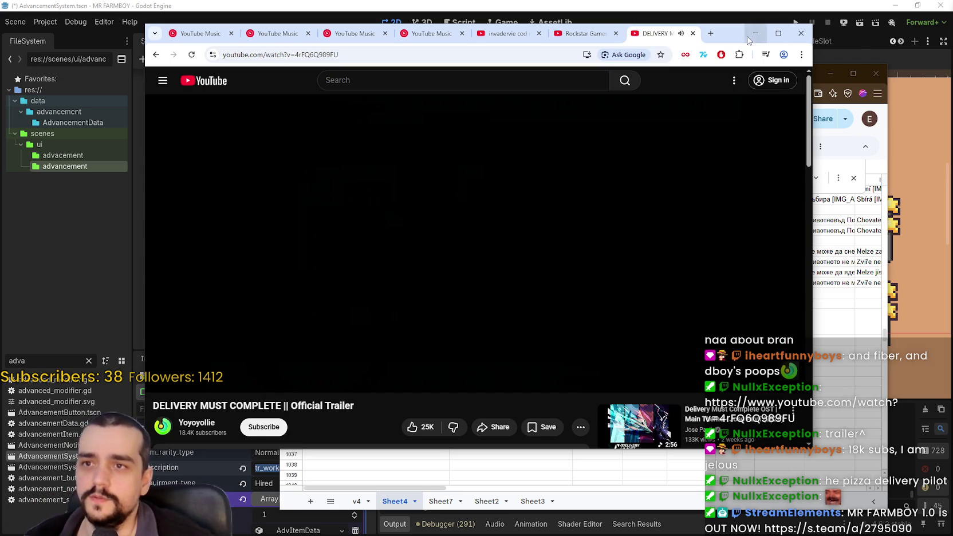
{"action": "left_click", "coordinate": [753, 38]}
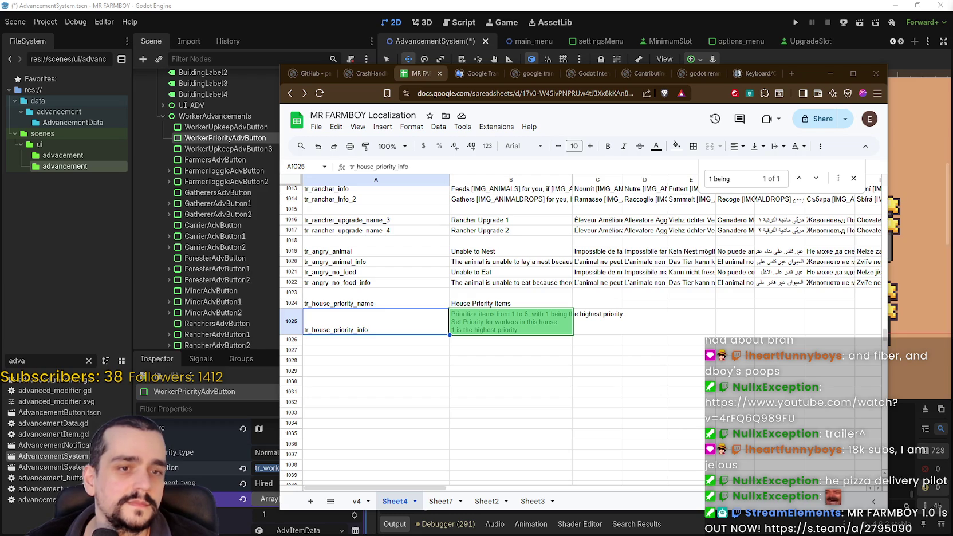
Step: Delete the last two lines of the tr_house_priority_info description
{"action": "left_click", "coordinate": [558, 374]}
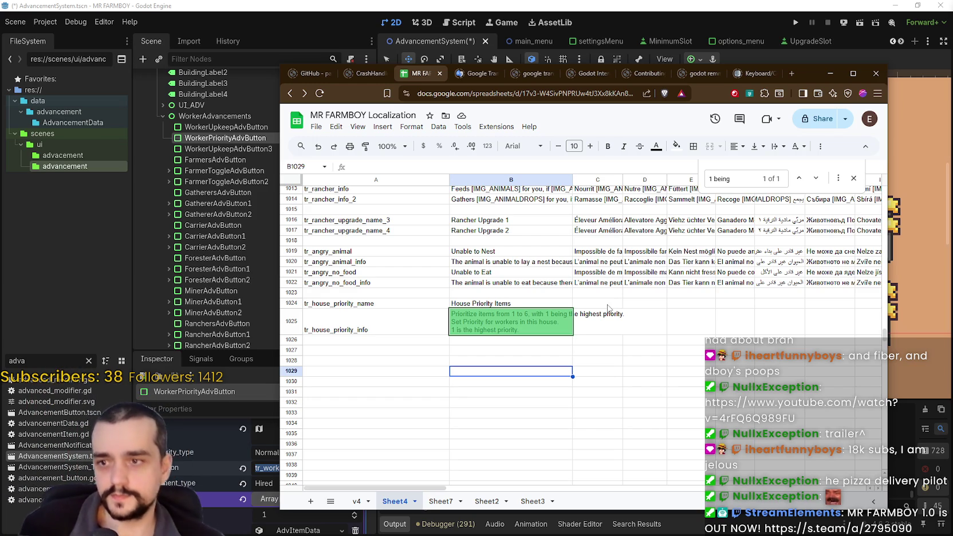
{"action": "double_click", "coordinate": [520, 315]}
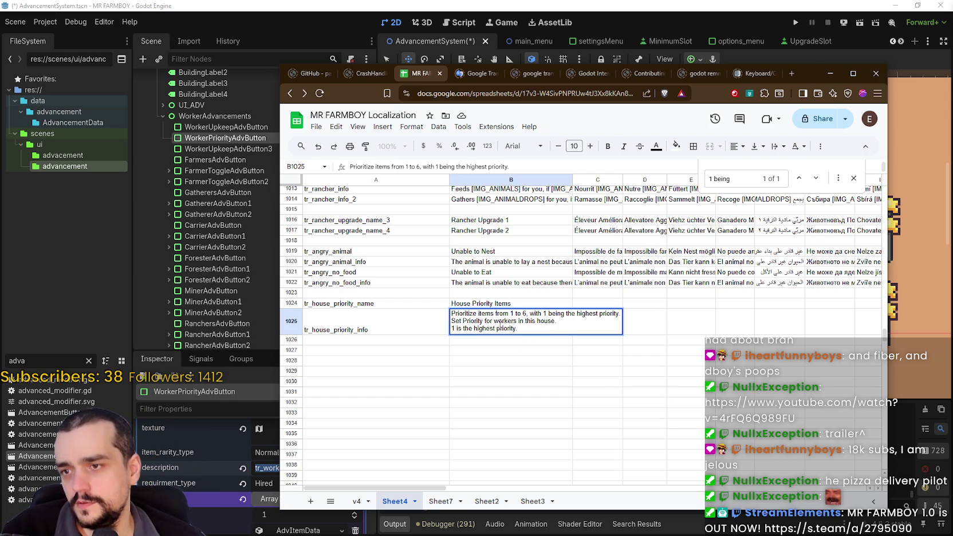
{"action": "mouse_move", "coordinate": [542, 326]}
{"action": "left_mouse_down"}
{"action": "mouse_move", "coordinate": [458, 314]}
{"action": "mouse_move", "coordinate": [452, 321]}
{"action": "left_mouse_up"}
{"action": "left_click", "coordinate": [467, 323]}
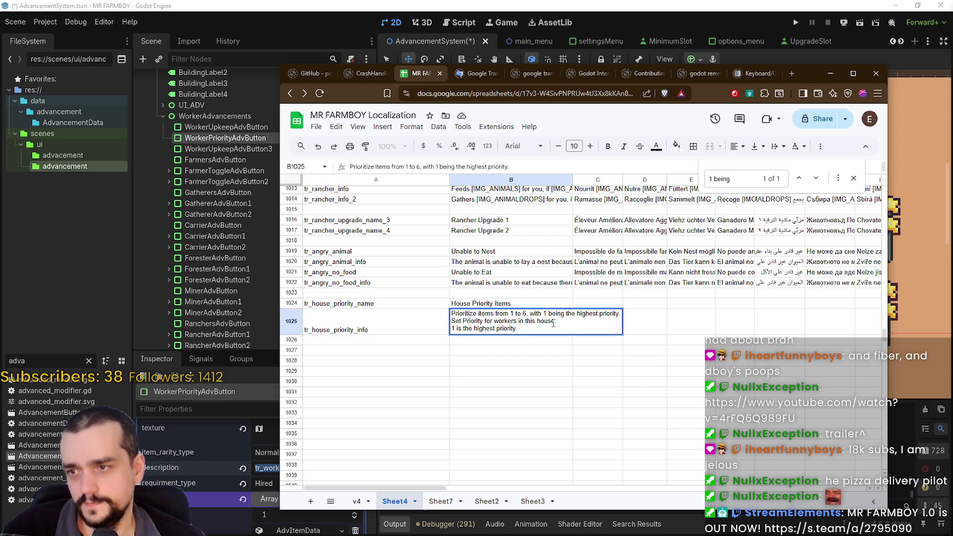
{"action": "mouse_move", "coordinate": [539, 328]}
{"action": "left_mouse_down"}
{"action": "mouse_move", "coordinate": [437, 315]}
{"action": "mouse_move", "coordinate": [431, 326]}
{"action": "left_mouse_up"}
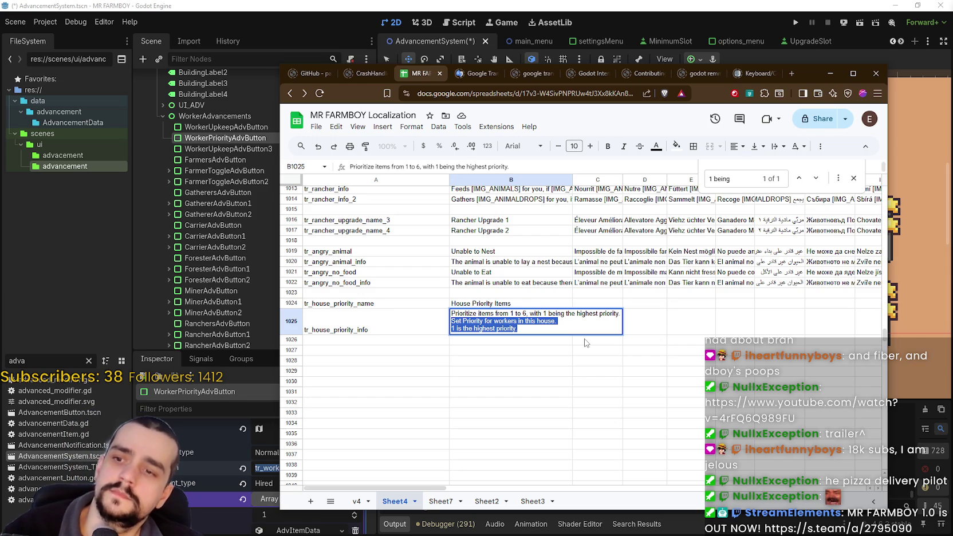
{"action": "key", "text": "BackSpace"}
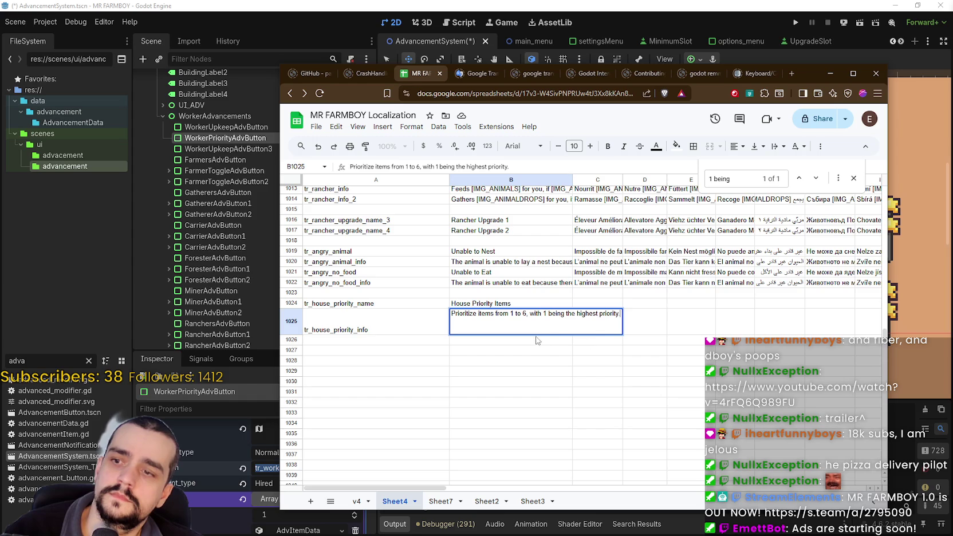
{"action": "left_click", "coordinate": [532, 359]}
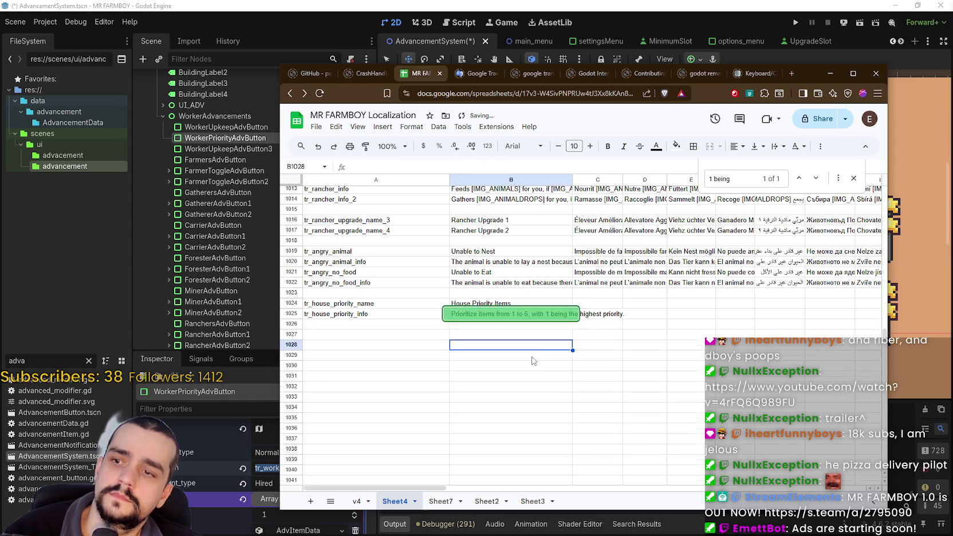
{"action": "left_click", "coordinate": [517, 318]}
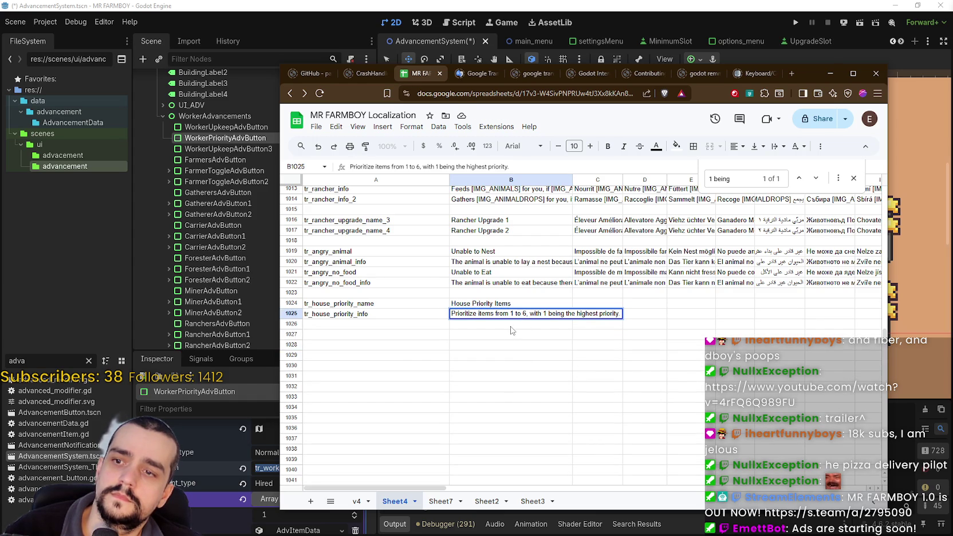
{"action": "left_click", "coordinate": [511, 326]}
Step: Rework the info cell's line breaks into a single line and remove its trailing period
{"action": "double_click", "coordinate": [506, 318]}
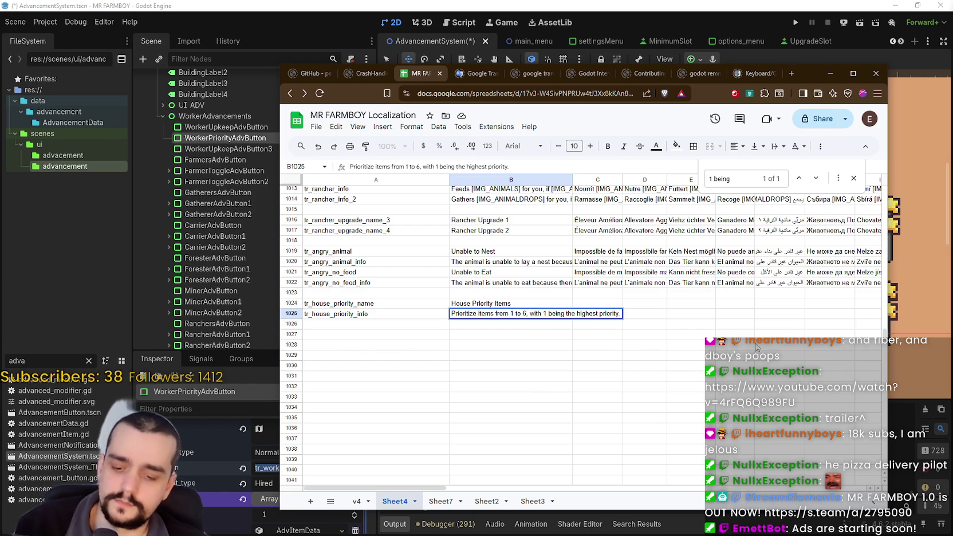
{"action": "key", "text": "alt+Return"}
{"action": "type", "text": "Mo"}
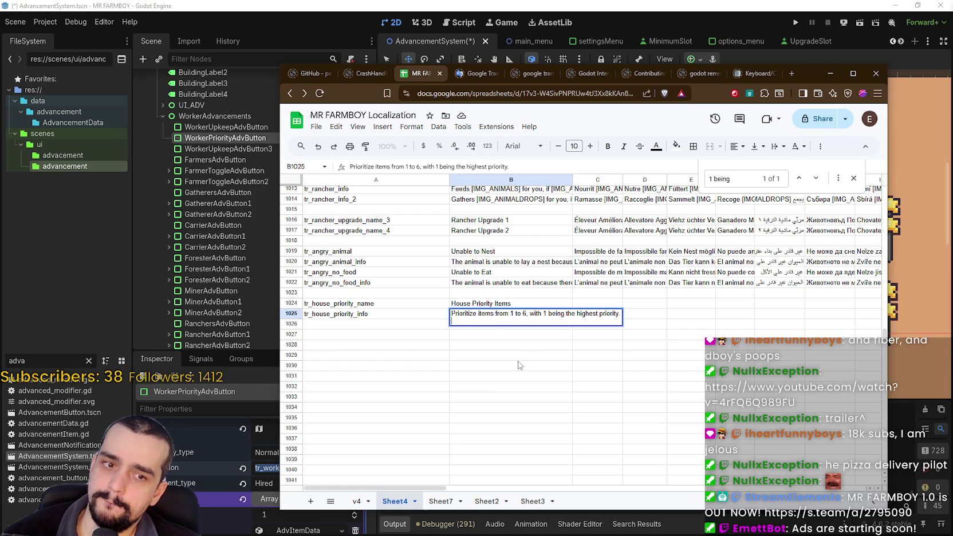
{"action": "key", "text": "Return"}
{"action": "left_click", "coordinate": [481, 319]}
{"action": "key", "text": "Return"}
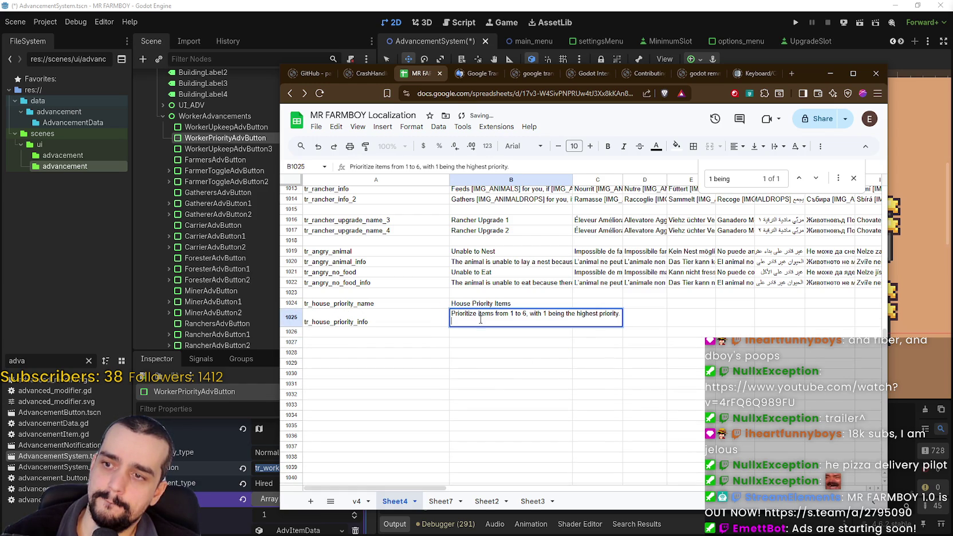
{"action": "key", "text": "Return"}
{"action": "left_click", "coordinate": [471, 321]}
{"action": "key", "text": "Return"}
{"action": "key", "text": "Return"}
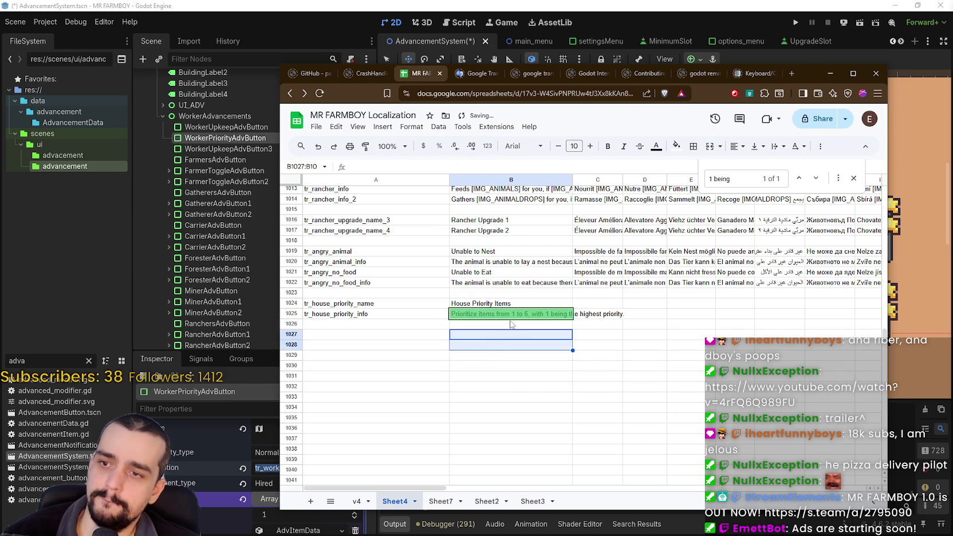
{"action": "left_click", "coordinate": [511, 318]}
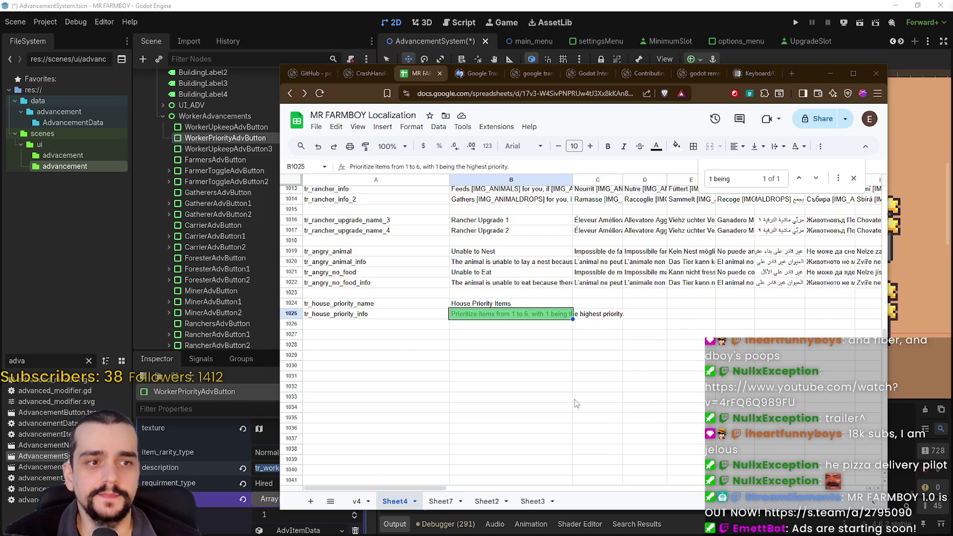
{"action": "double_click", "coordinate": [496, 314]}
{"action": "left_click", "coordinate": [621, 314]}
{"action": "key", "text": "BackSpace"}
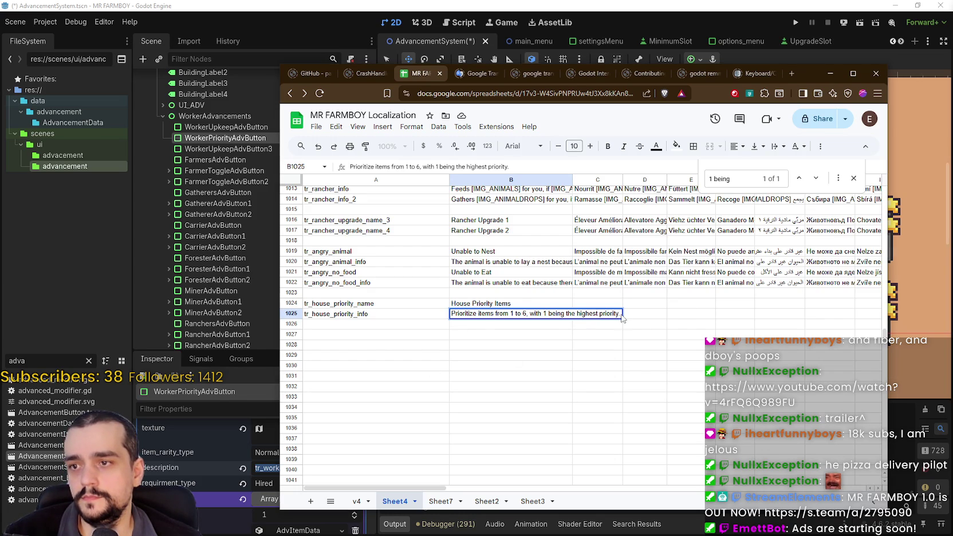
{"action": "type", "text": ","}
{"action": "left_click_drag", "start_coordinate": [620, 314], "coordinate": [464, 312]}
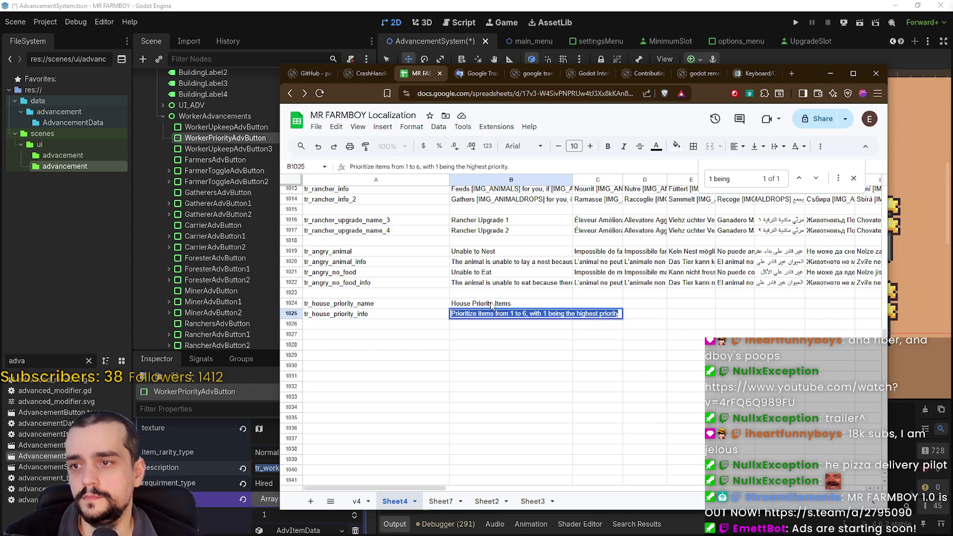
Step: Rename the B1024 entry from 'House Priority Items' to 'House Item Priority'
{"action": "double_click", "coordinate": [498, 304]}
{"action": "key", "text": "ctrl+shift+Left"}
{"action": "key", "text": "ctrl+shift+Left"}
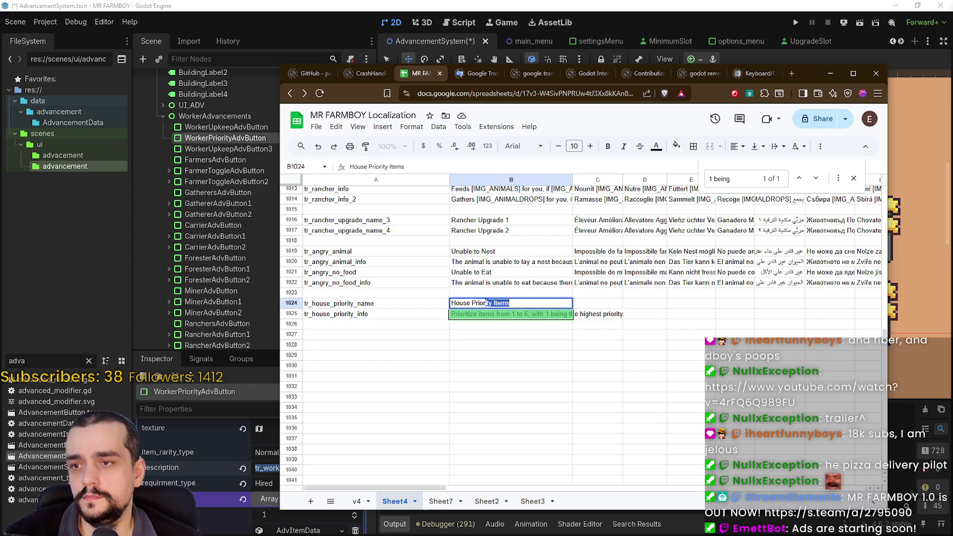
{"action": "type", "text": "Item Priority"}
{"action": "key", "text": "Return"}
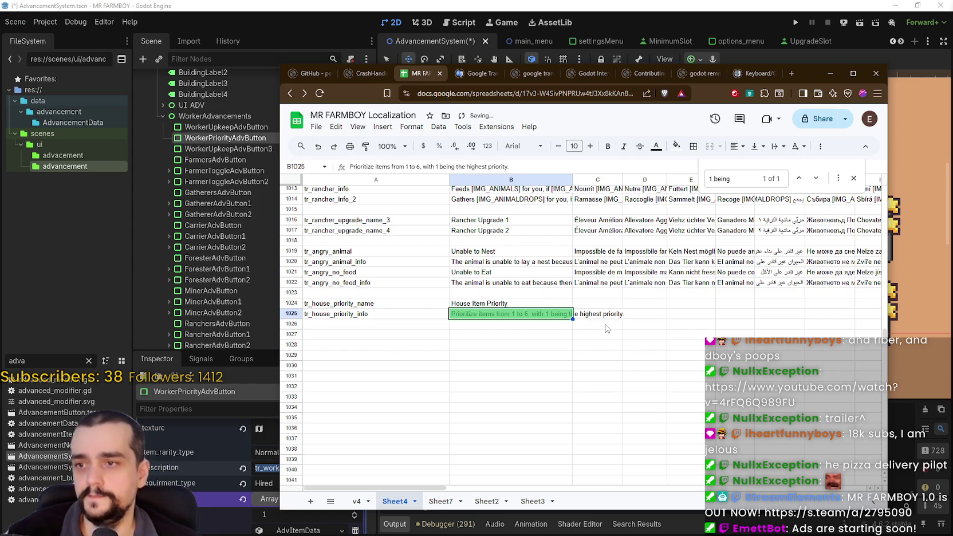
Step: Replace the info text with 'Set priority for workers in the house.' and '1 is the highest priority'
{"action": "double_click", "coordinate": [544, 314]}
{"action": "left_click_drag", "start_coordinate": [620, 314], "coordinate": [450, 314]}
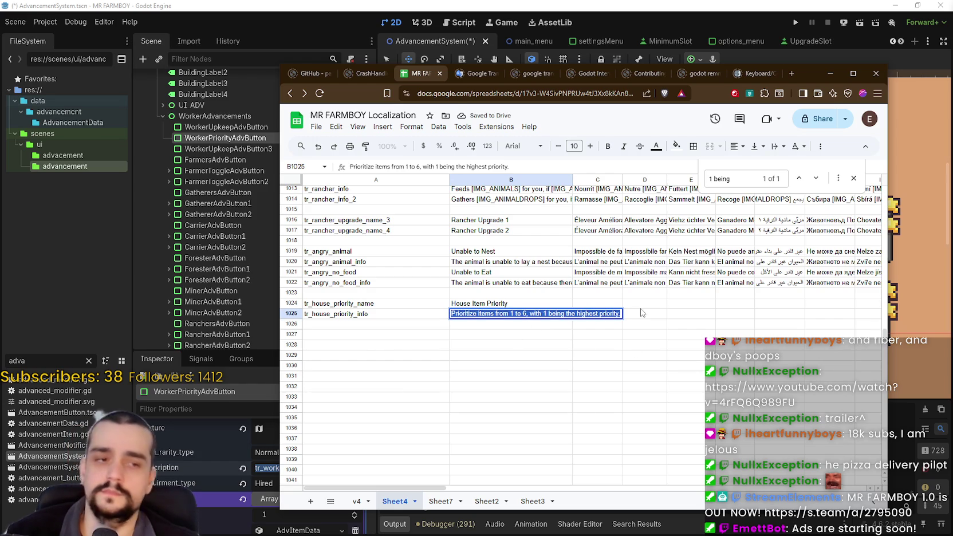
{"action": "type", "text": "Set priority "}
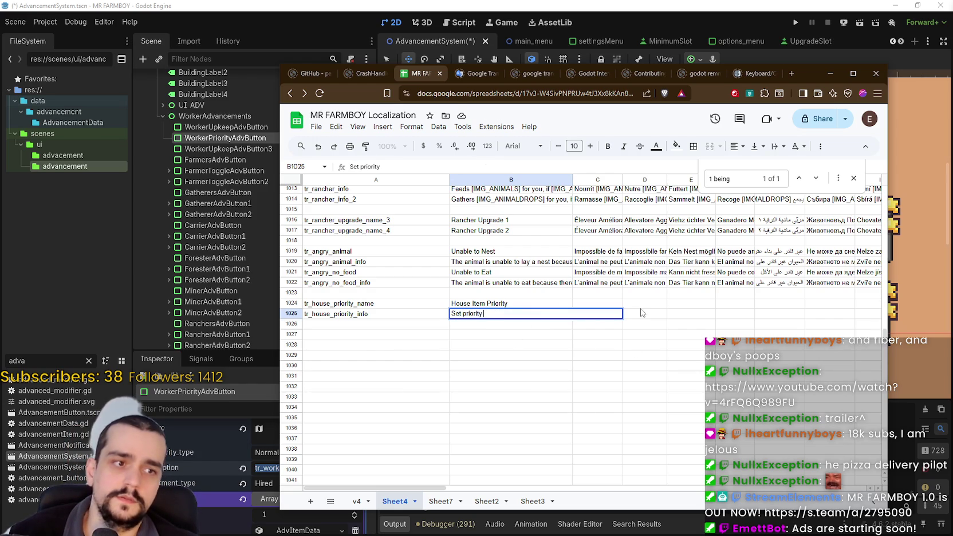
{"action": "type", "text": "for workers in"}
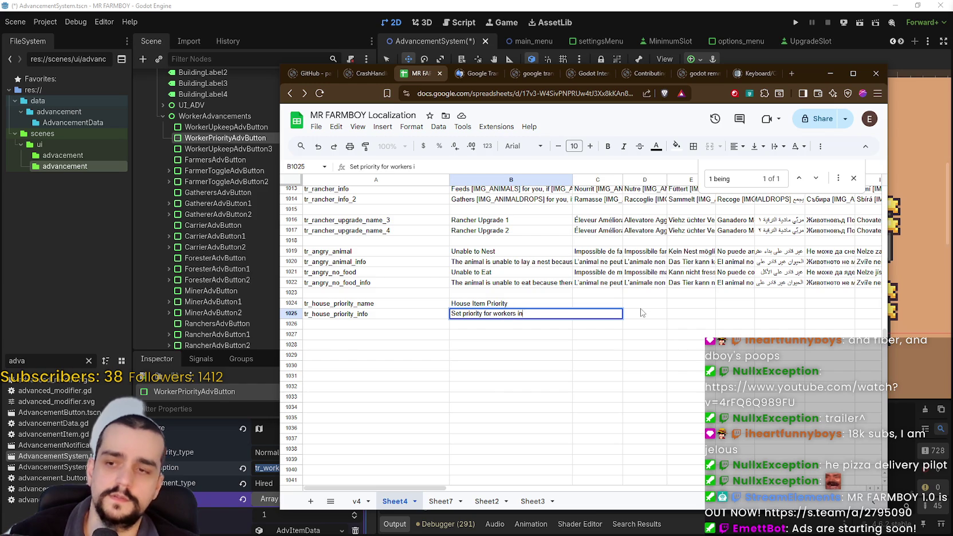
{"action": "type", "text": " the ghouse"}
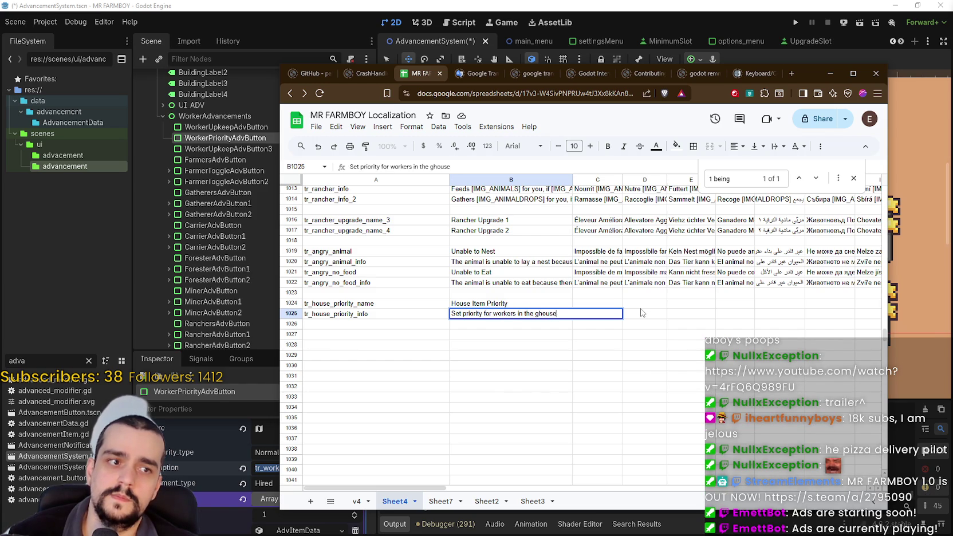
{"action": "type", "text": "."}
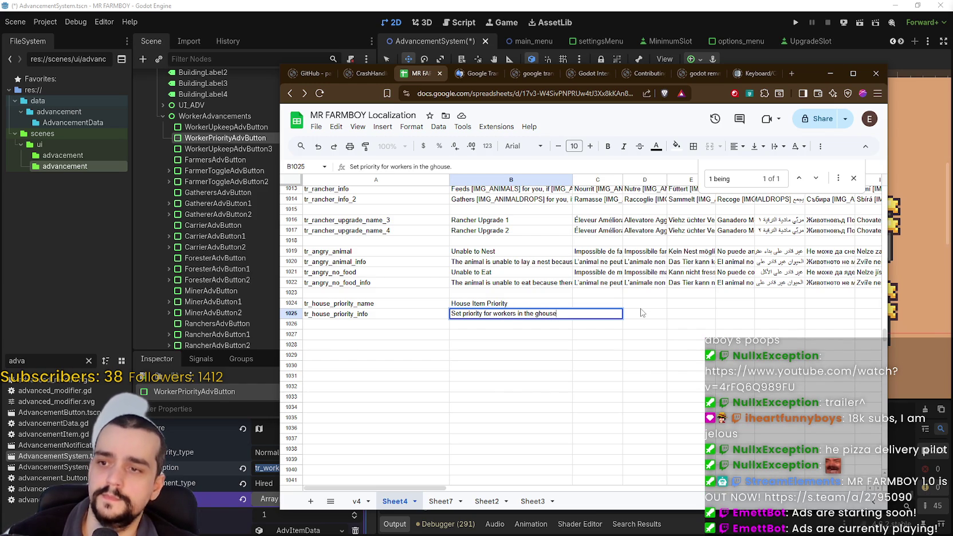
{"action": "key", "text": "BackSpace"}
{"action": "key", "text": "BackSpace"}
{"action": "key", "text": "BackSpace"}
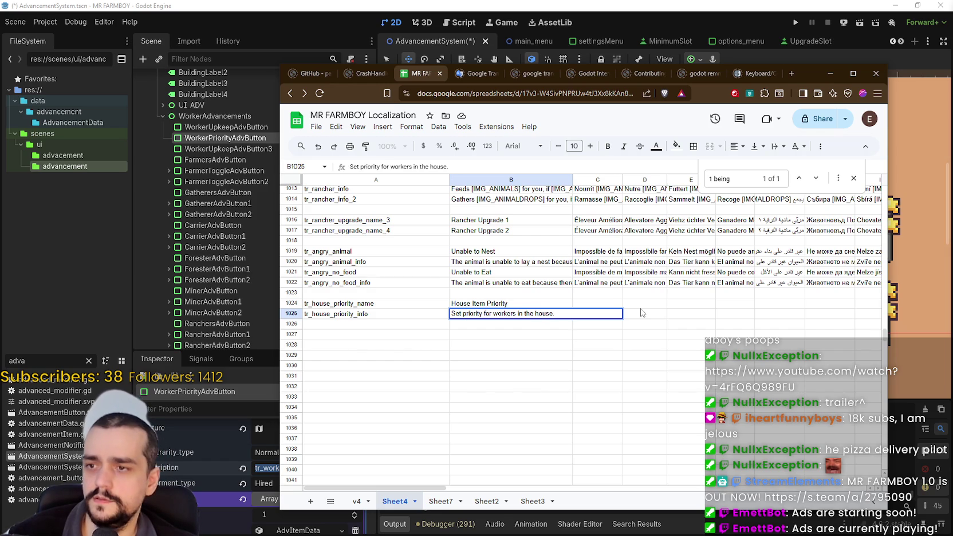
{"action": "key", "text": "alt+Return"}
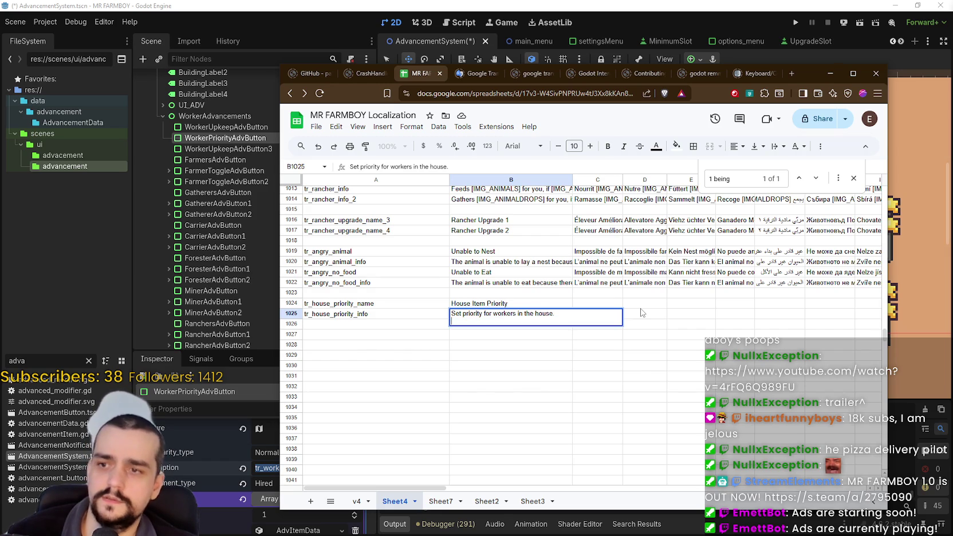
{"action": "type", "text": "1"}
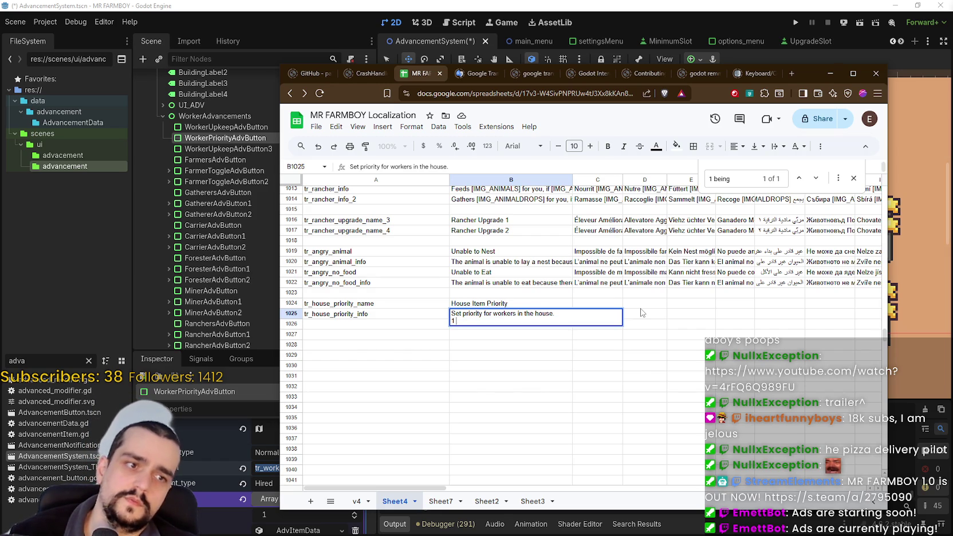
{"action": "type", "text": " is the  hig"}
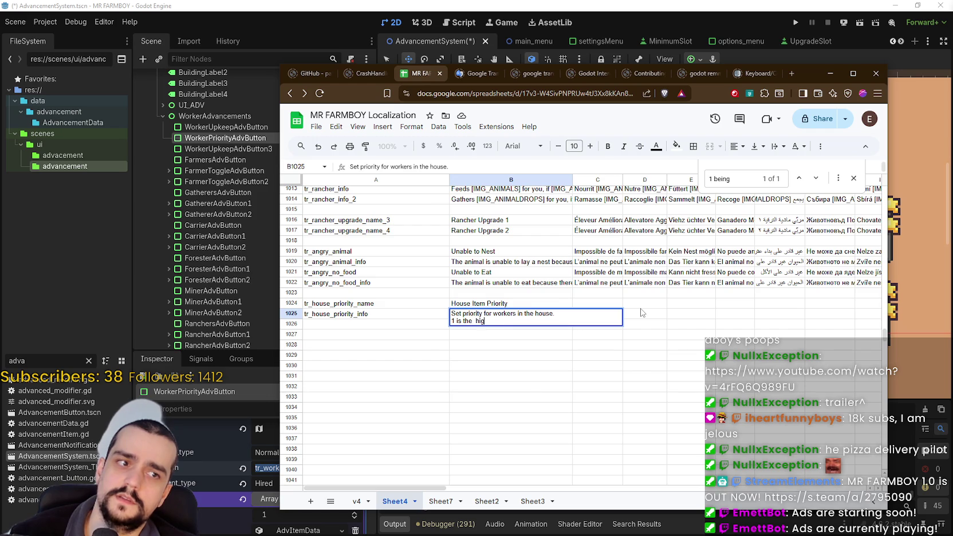
{"action": "type", "text": "ity"}
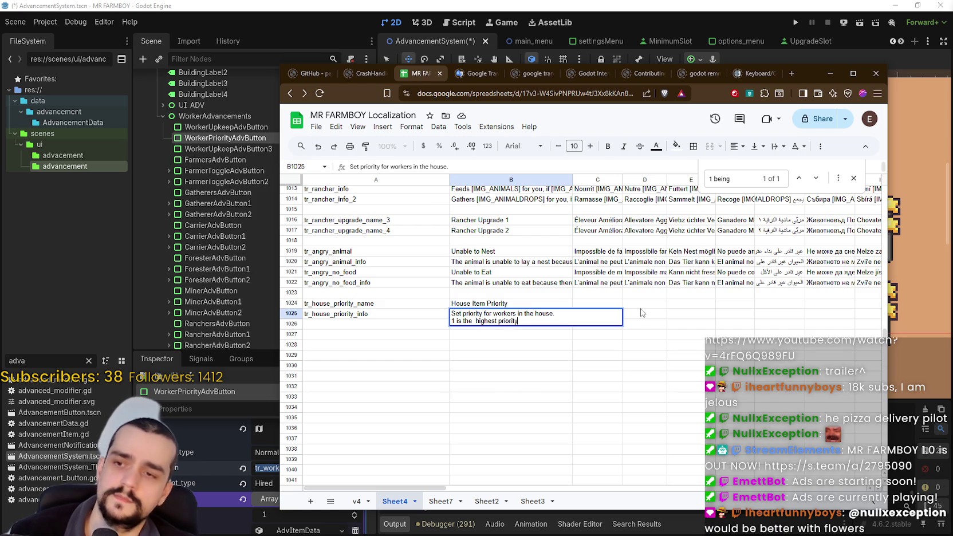
{"action": "key", "text": "ctrl+Return"}
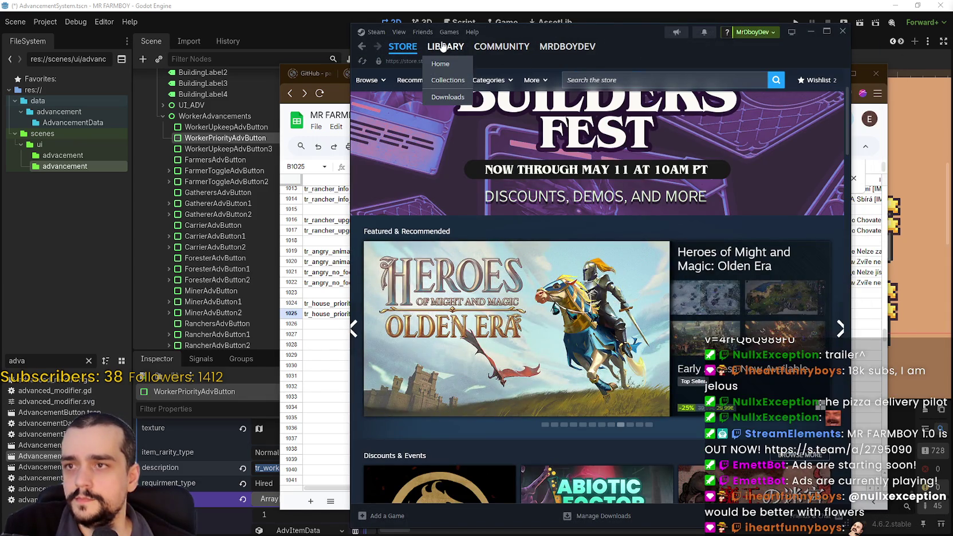
Step: Open the v1.0.8 - Public Beta draft from the community hub's Event/Announcement Dashboard
{"action": "left_click", "coordinate": [445, 46]}
{"action": "left_click", "coordinate": [676, 215]}
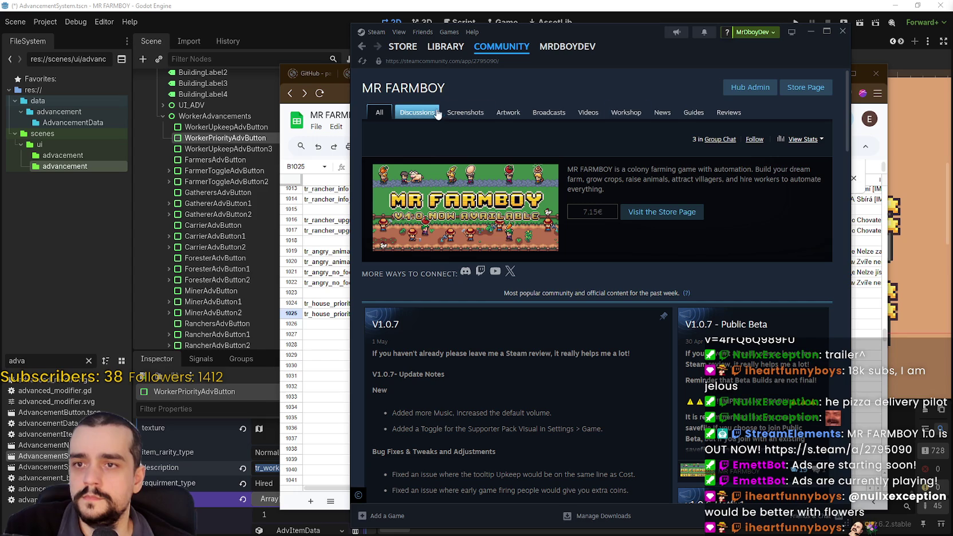
{"action": "left_click", "coordinate": [741, 91]}
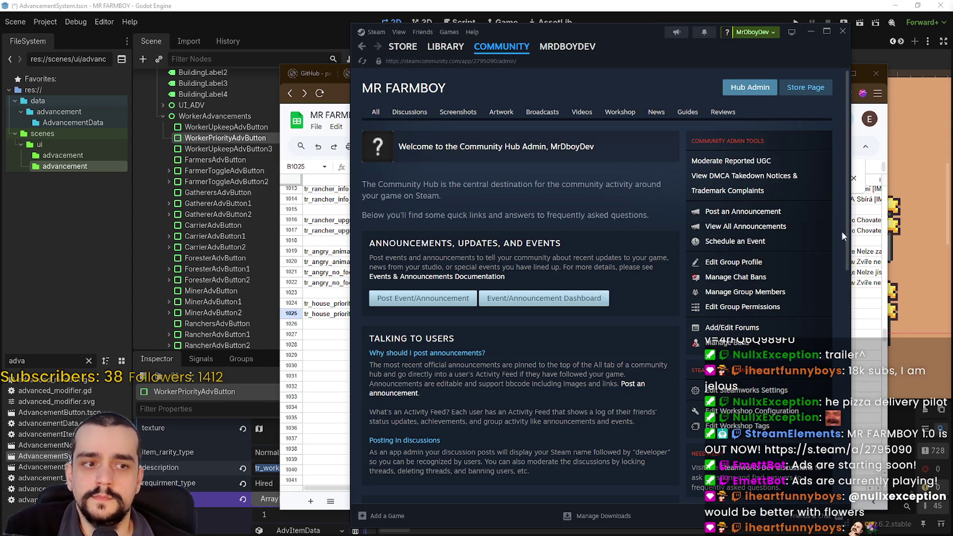
{"action": "left_click", "coordinate": [521, 300]}
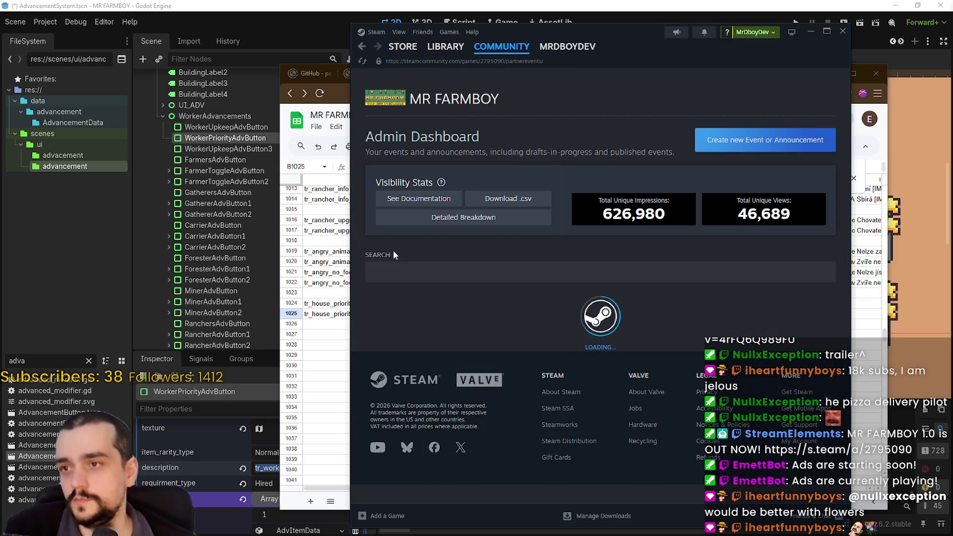
{"action": "scroll", "coordinate": [518, 274], "scroll_direction": "down", "scroll_amount": 3}
{"action": "left_click", "coordinate": [485, 227]}
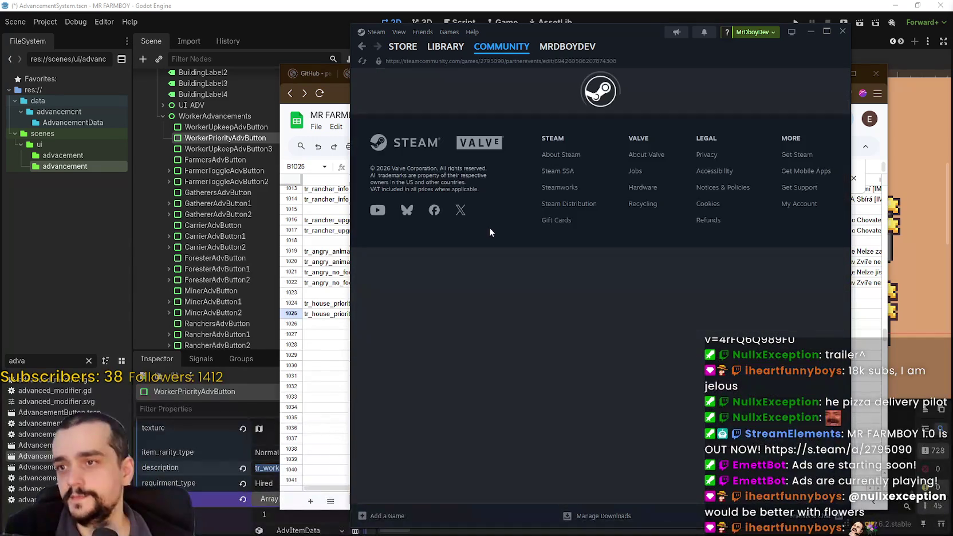
Step: Select the two bullet lines about worker item priorities, then return to the spreadsheet
{"action": "scroll", "coordinate": [658, 311], "scroll_direction": "down", "scroll_amount": 4}
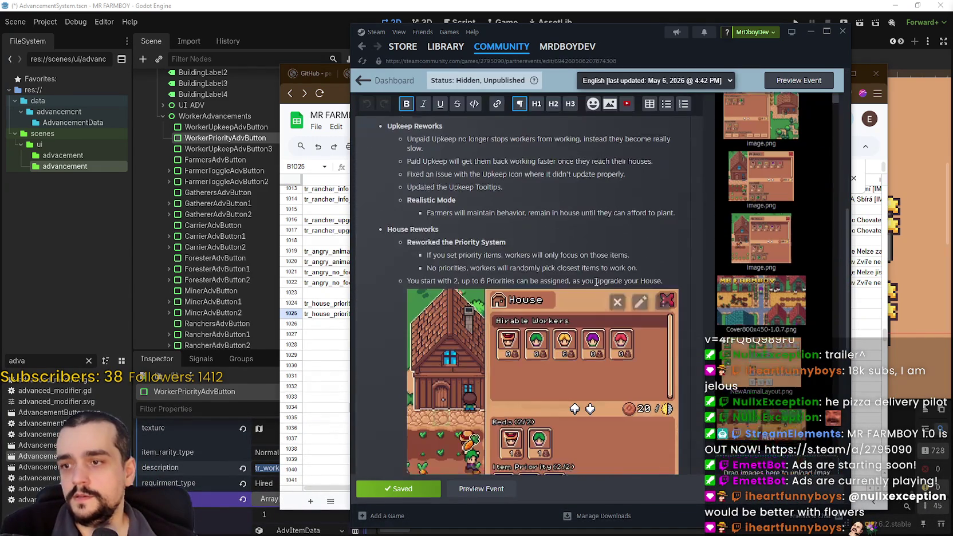
{"action": "scroll", "coordinate": [515, 250], "scroll_direction": "down", "scroll_amount": 1}
{"action": "scroll", "coordinate": [516, 249], "scroll_direction": "down", "scroll_amount": 1}
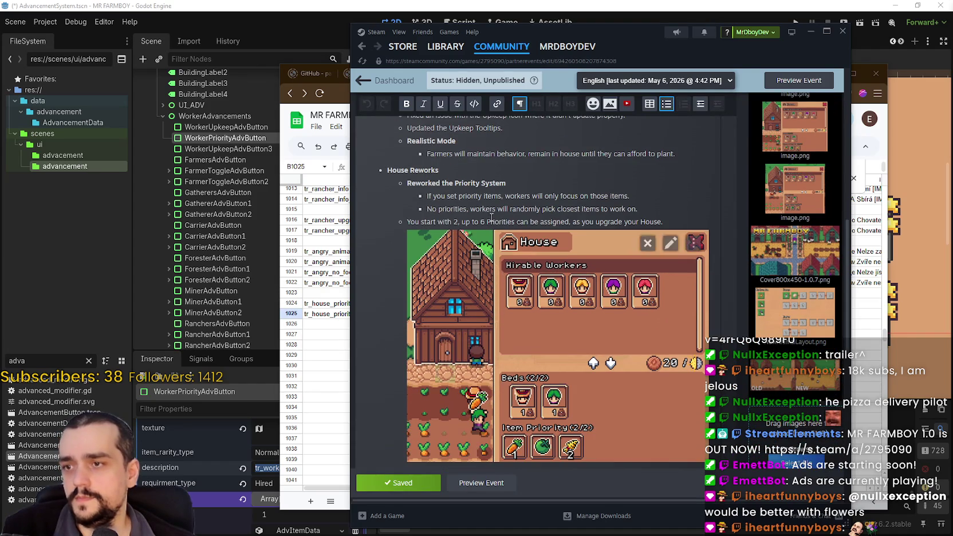
{"action": "mouse_move", "coordinate": [638, 210]}
{"action": "left_mouse_down"}
{"action": "mouse_move", "coordinate": [411, 193]}
{"action": "mouse_move", "coordinate": [401, 209]}
{"action": "left_mouse_up"}
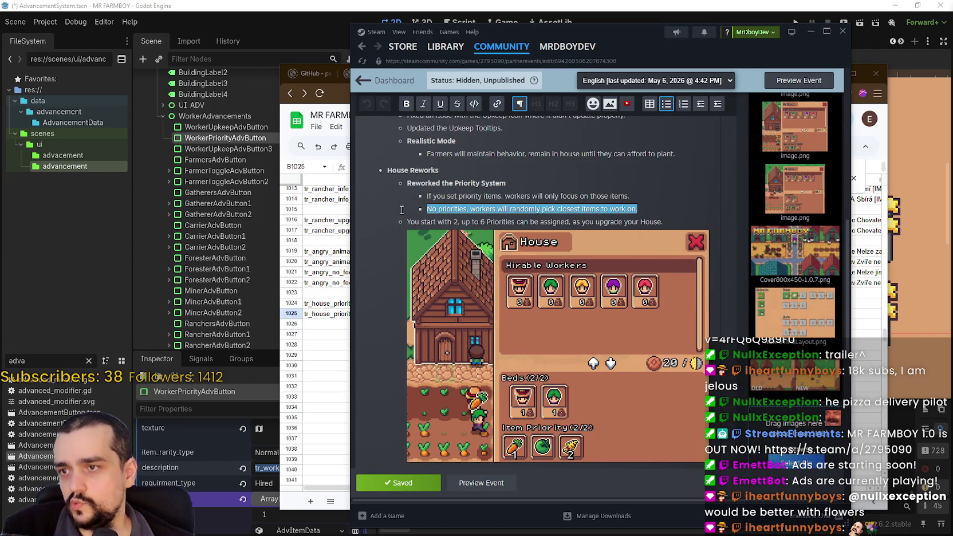
{"action": "scroll", "coordinate": [515, 229], "scroll_direction": "down", "scroll_amount": 5}
{"action": "scroll", "coordinate": [458, 189], "scroll_direction": "up", "scroll_amount": 3}
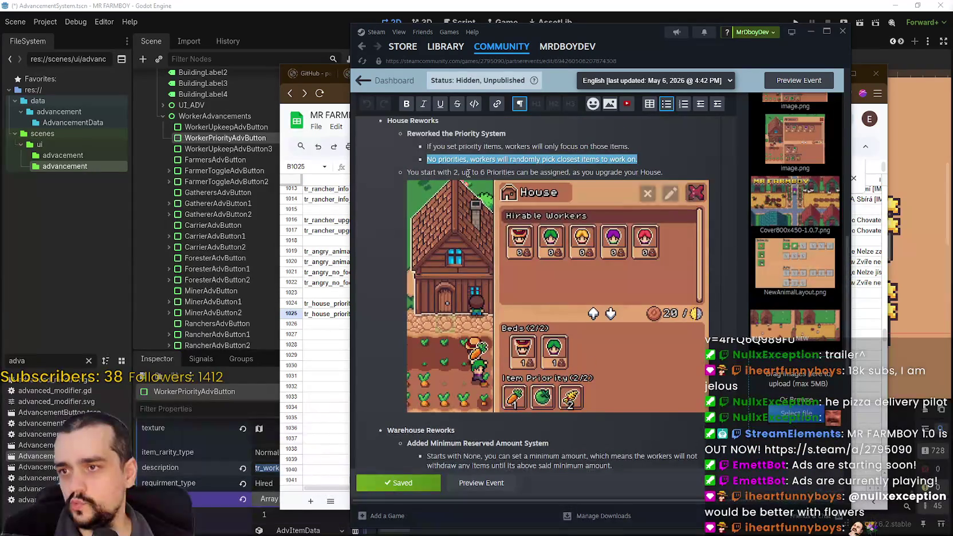
{"action": "left_click", "coordinate": [667, 172]}
{"action": "left_click_drag", "start_coordinate": [663, 172], "coordinate": [400, 170]}
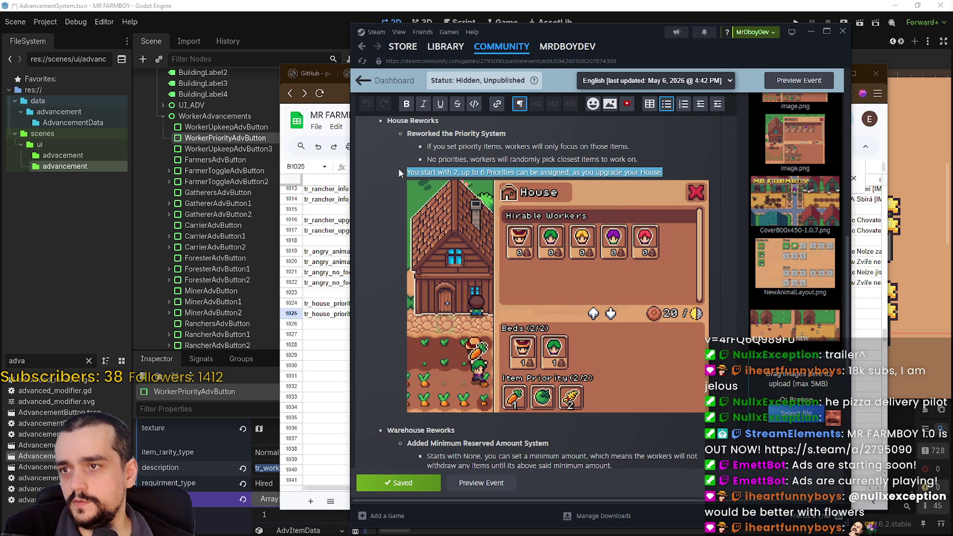
{"action": "left_click", "coordinate": [427, 146]}
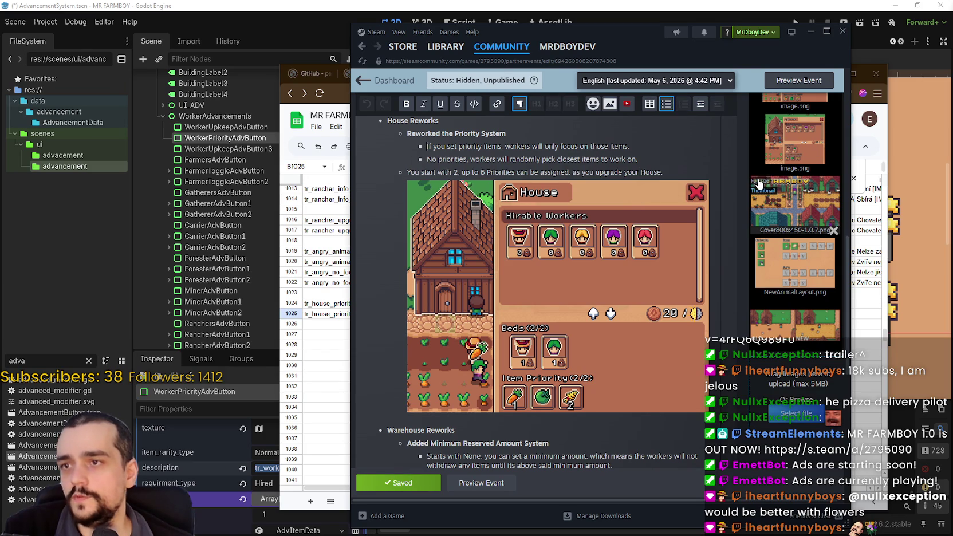
{"action": "left_click_drag", "start_coordinate": [635, 148], "coordinate": [425, 148]}
{"action": "left_click", "coordinate": [541, 160]}
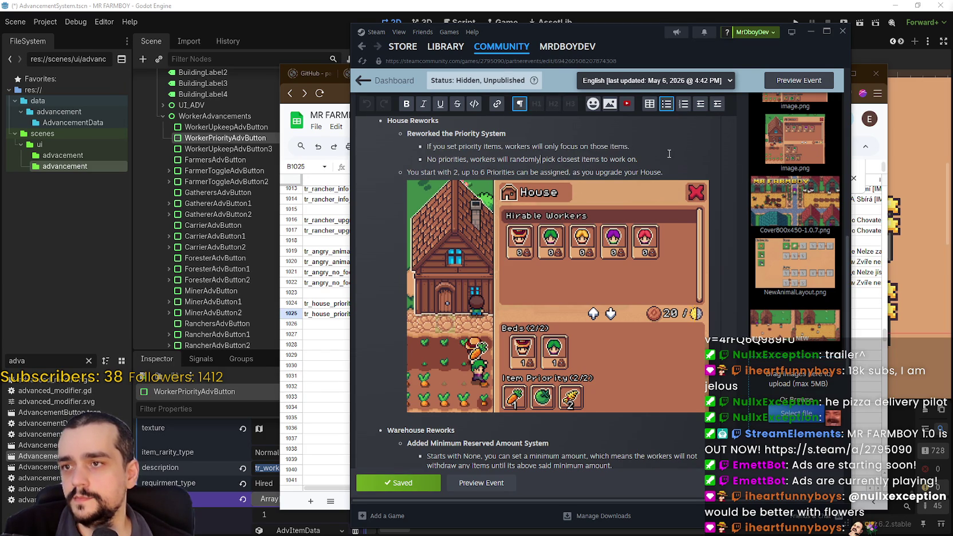
{"action": "left_click", "coordinate": [628, 159]}
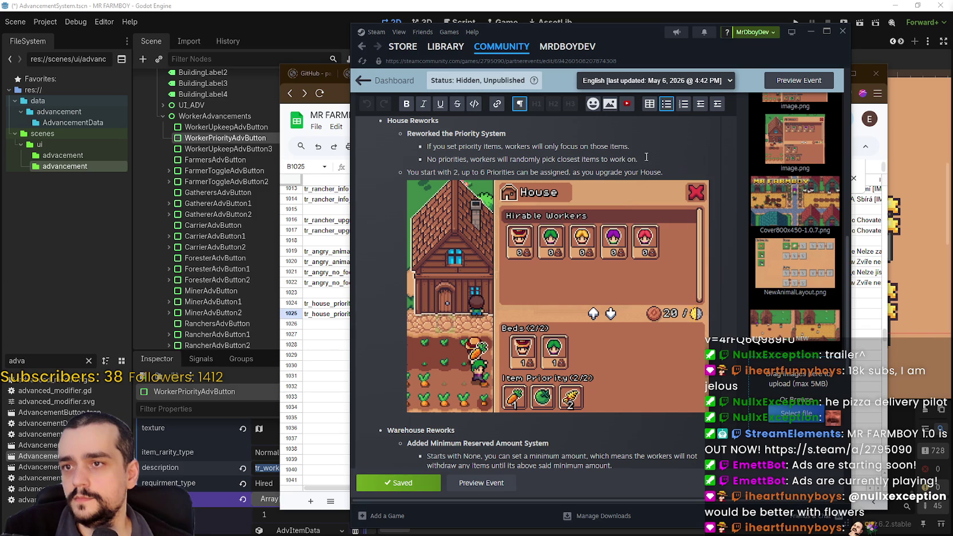
{"action": "left_click_drag", "start_coordinate": [644, 159], "coordinate": [426, 147]}
{"action": "key", "text": "ctrl+c"}
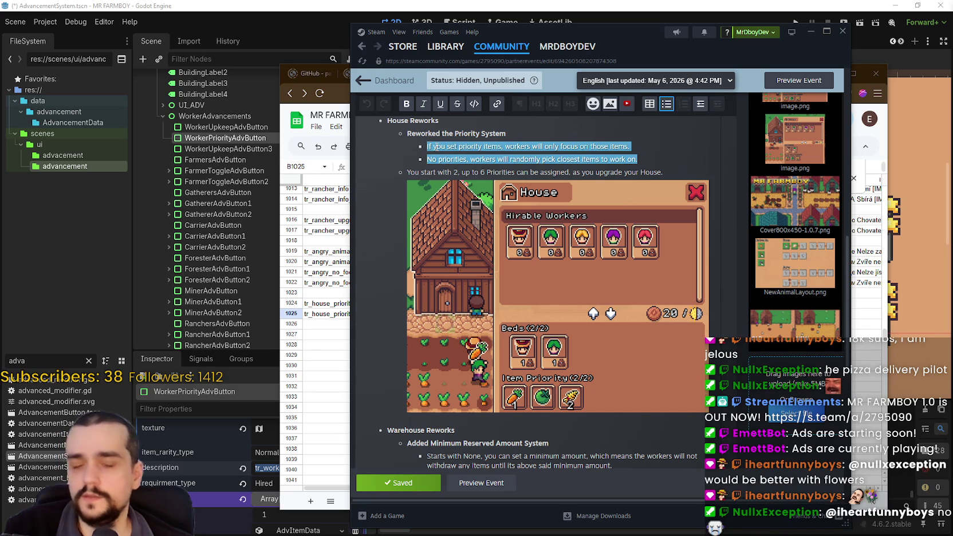
{"action": "left_click", "coordinate": [332, 326]}
Step: Paste the two priority sentences into B1025 below the existing text and remove the blank line
{"action": "key", "text": "Return"}
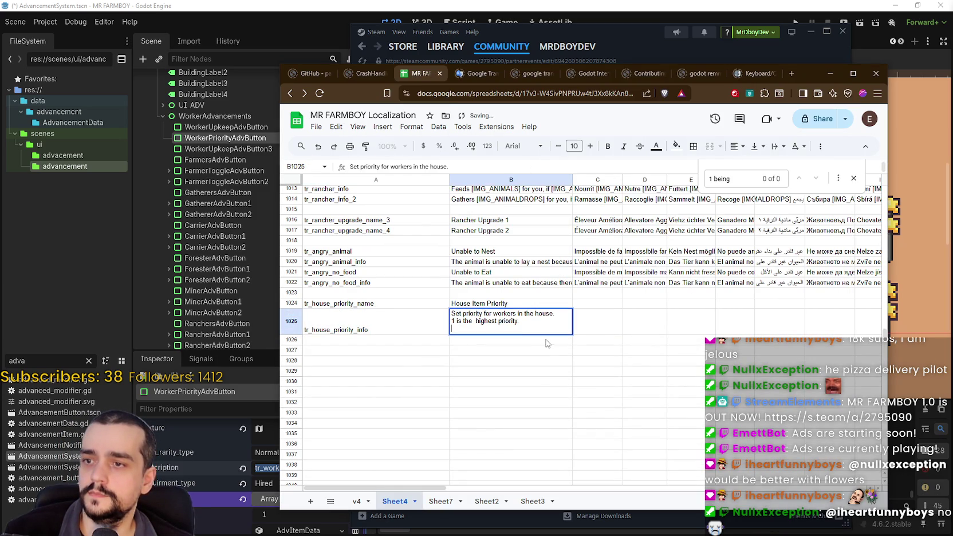
{"action": "key", "text": "ctrl+v"}
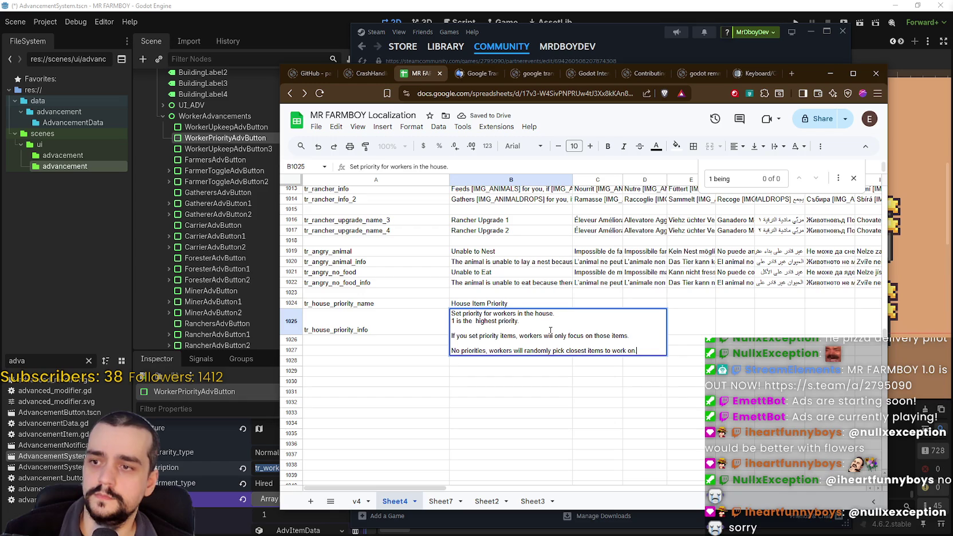
{"action": "key", "text": "BackSpace"}
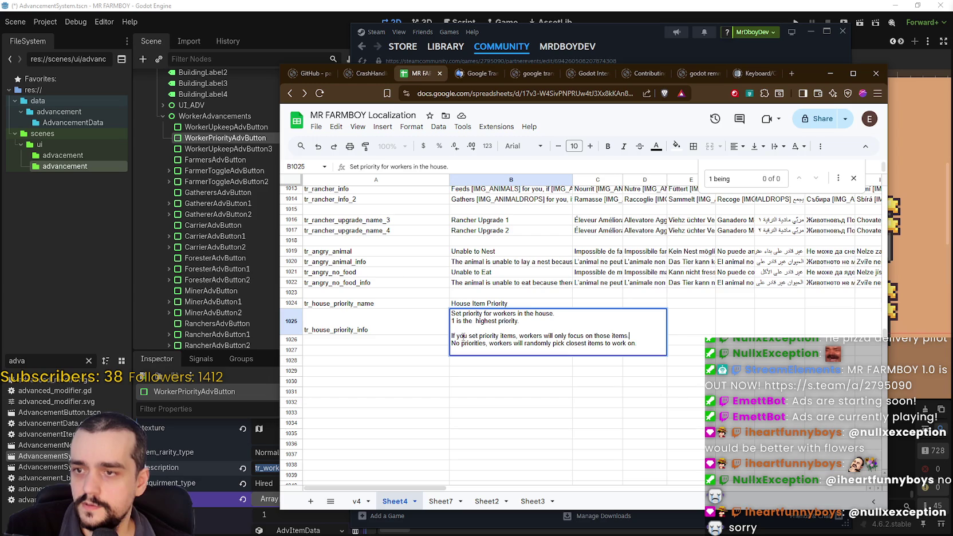
Step: Reword 'priority items' to 'item priorities' in B1025 and commit the text
{"action": "left_click_drag", "start_coordinate": [516, 336], "coordinate": [480, 336]}
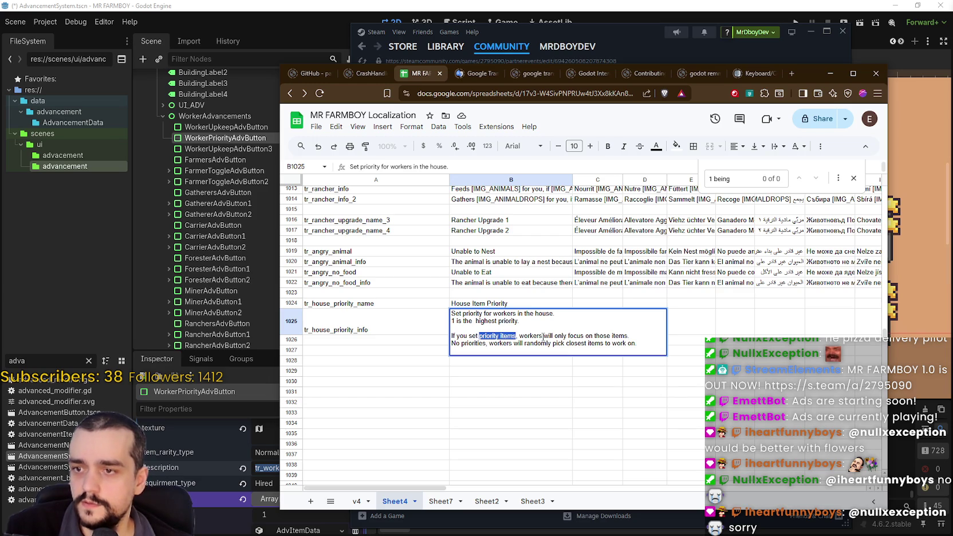
{"action": "type", "text": "item priori"}
{"action": "key", "text": "BackSpace"}
{"action": "key", "text": "BackSpace"}
{"action": "key", "text": "BackSpace"}
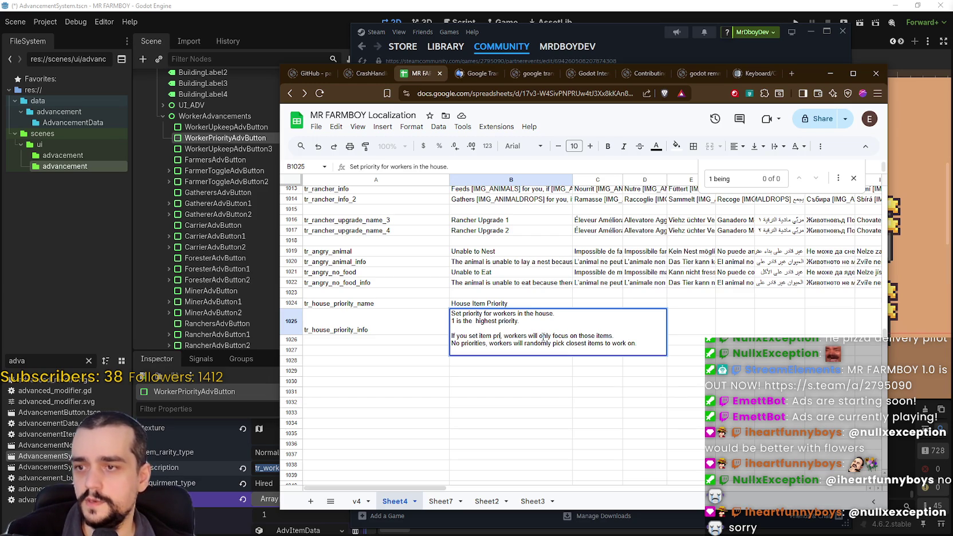
{"action": "type", "text": "orities"}
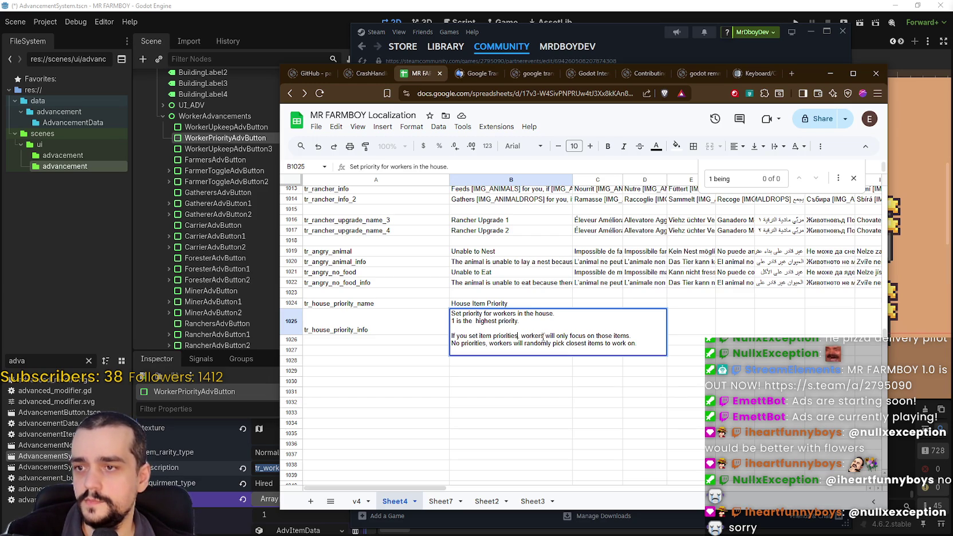
{"action": "left_click", "coordinate": [510, 371]}
{"action": "scroll", "coordinate": [510, 367], "scroll_direction": "up", "scroll_amount": 3}
{"action": "key", "text": "ctrl+plus"}
{"action": "key", "text": "ctrl+plus"}
{"action": "key", "text": "ctrl+plus"}
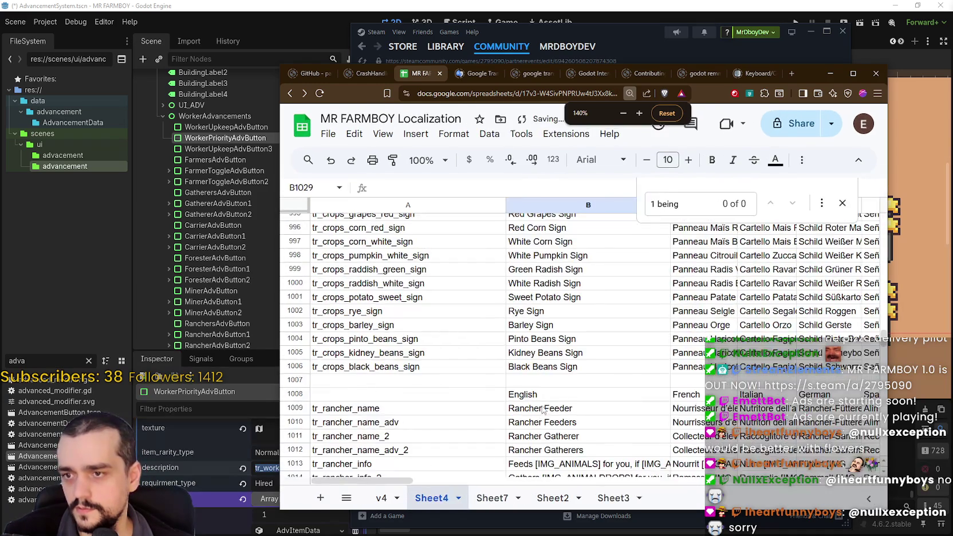
Step: Retype the word 'priorities' in B1025 and commit the cell
{"action": "scroll", "coordinate": [549, 395], "scroll_direction": "down", "scroll_amount": 2}
{"action": "left_click", "coordinate": [576, 296]}
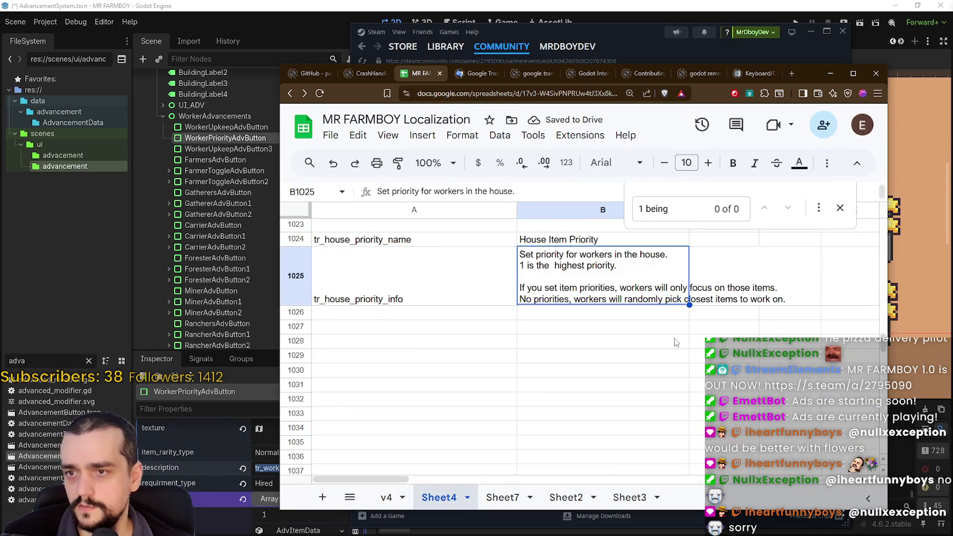
{"action": "double_click", "coordinate": [600, 292]}
{"action": "double_click", "coordinate": [596, 283]}
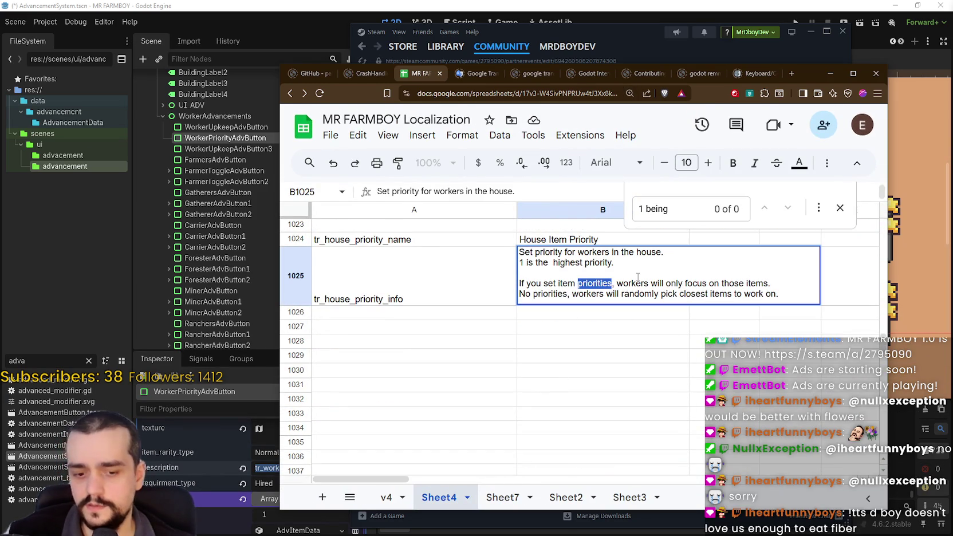
{"action": "type", "text": "priori"}
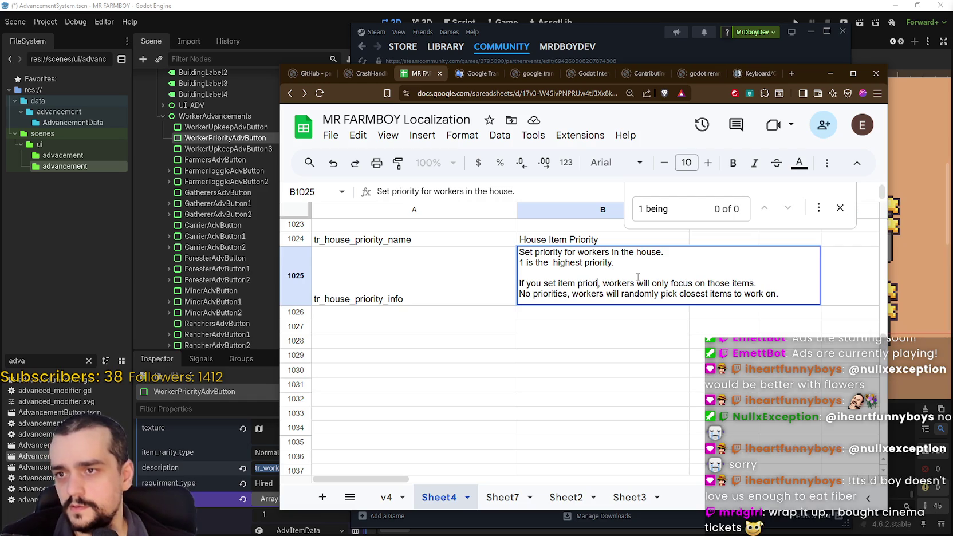
{"action": "type", "text": "ties"}
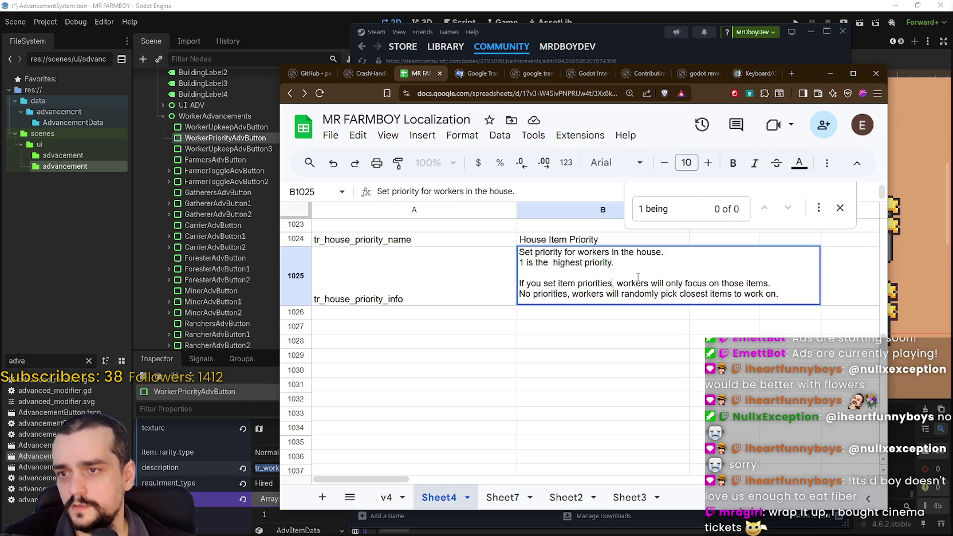
{"action": "key", "text": "Return"}
{"action": "key", "text": "Up"}
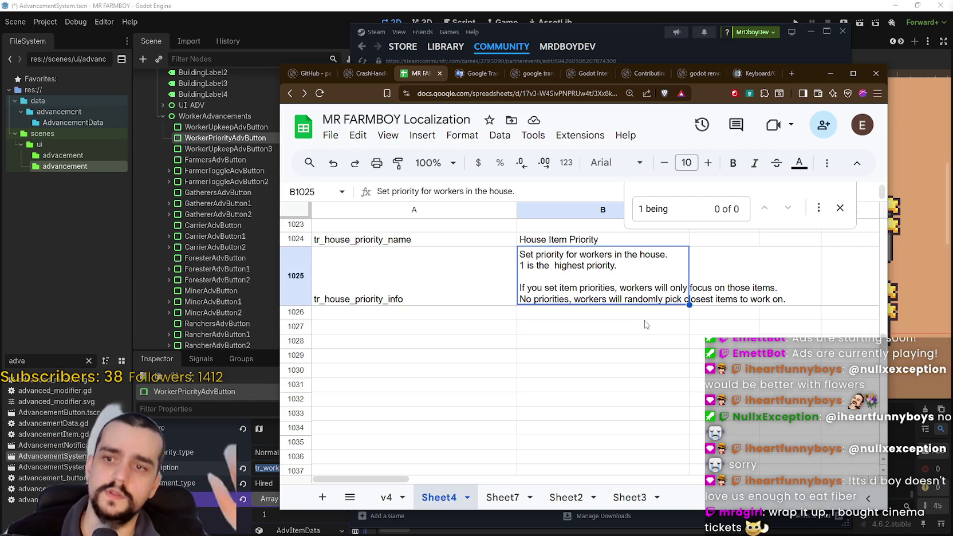
Step: Recheck the 'priorities' wording in B1025's fourth line and leave the cell as is
{"action": "key", "text": "Down"}
{"action": "double_click", "coordinate": [588, 302]}
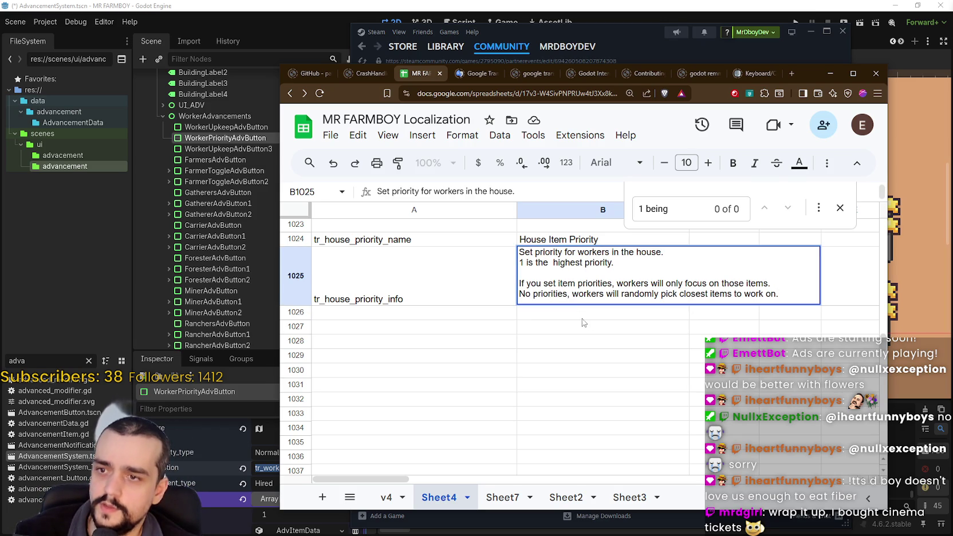
{"action": "double_click", "coordinate": [554, 292]}
{"action": "left_click", "coordinate": [596, 282]}
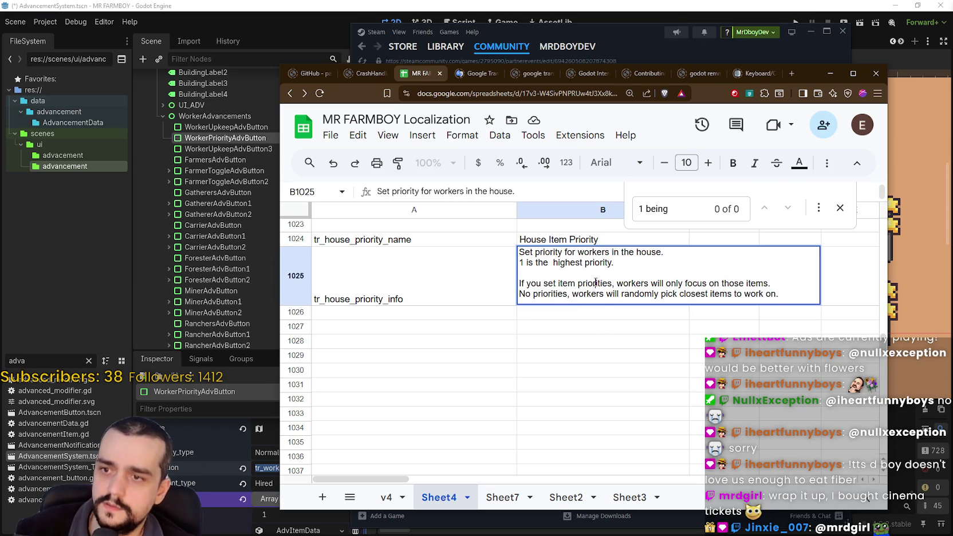
{"action": "key", "text": "ctrl+Left"}
{"action": "key", "text": "ctrl+shift+Right"}
{"action": "key", "text": "Right"}
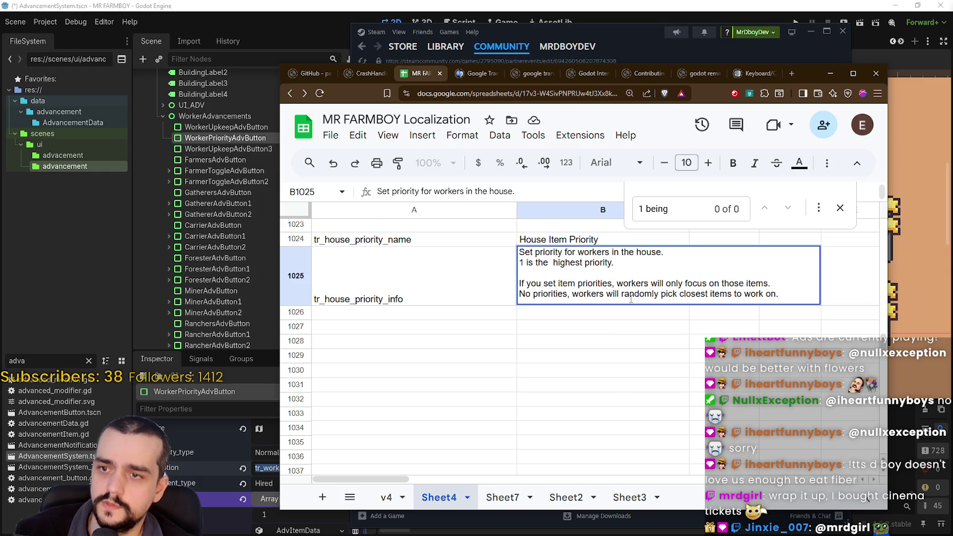
{"action": "left_click", "coordinate": [782, 293]}
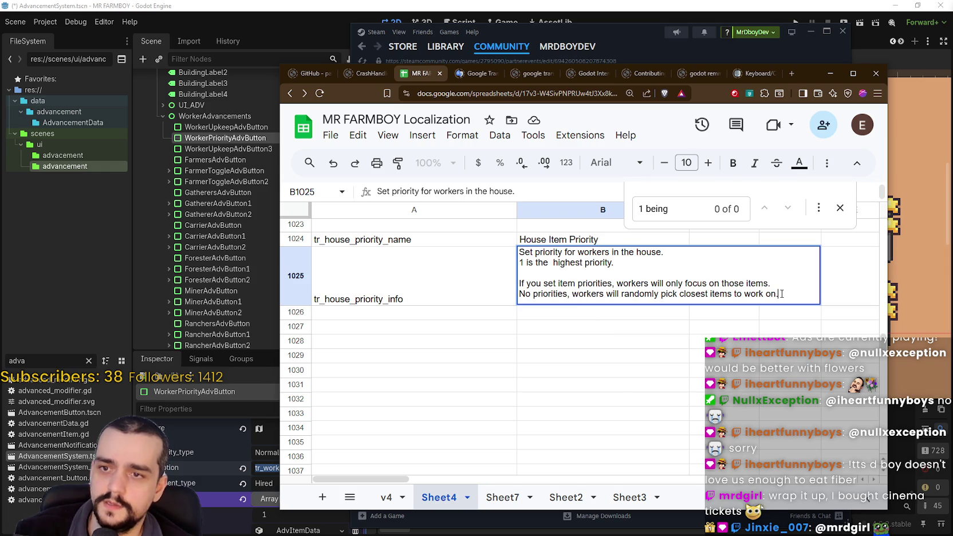
{"action": "left_click", "coordinate": [576, 326]}
{"action": "scroll", "coordinate": [578, 327], "scroll_direction": "up", "scroll_amount": 1}
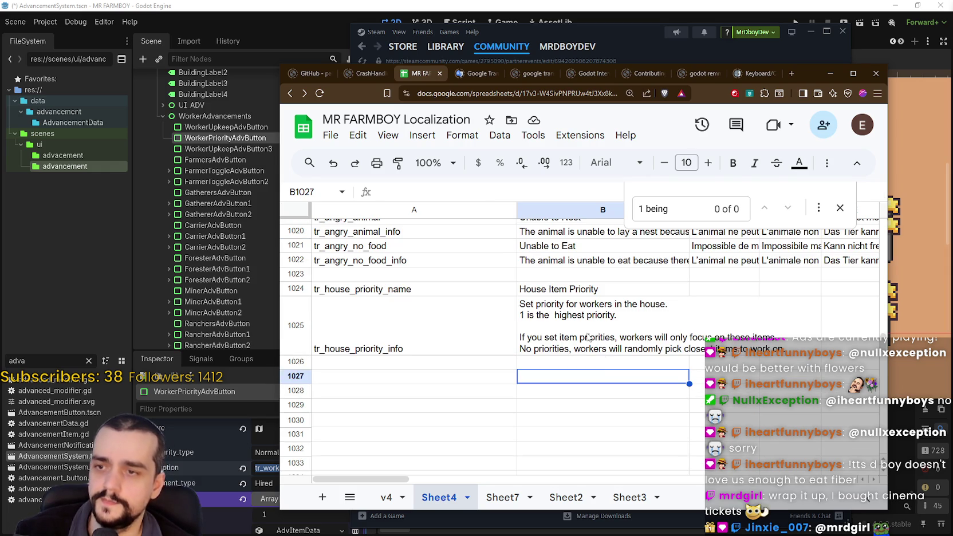
{"action": "left_click", "coordinate": [590, 342]}
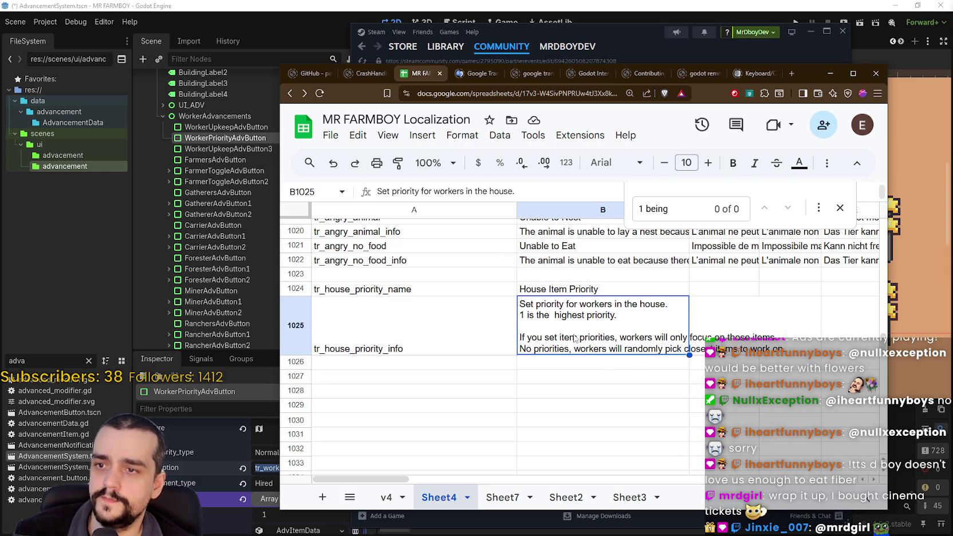
{"action": "left_click", "coordinate": [567, 363]}
Step: Review the Steam event patch notes, then search the sheet for 'bed capa'
{"action": "key", "text": "alt+Tab"}
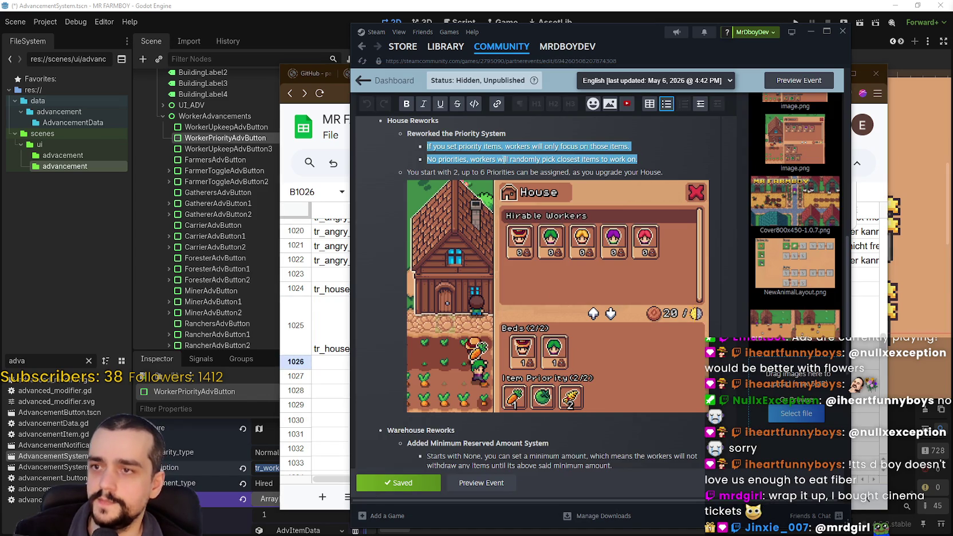
{"action": "left_click", "coordinate": [503, 160]}
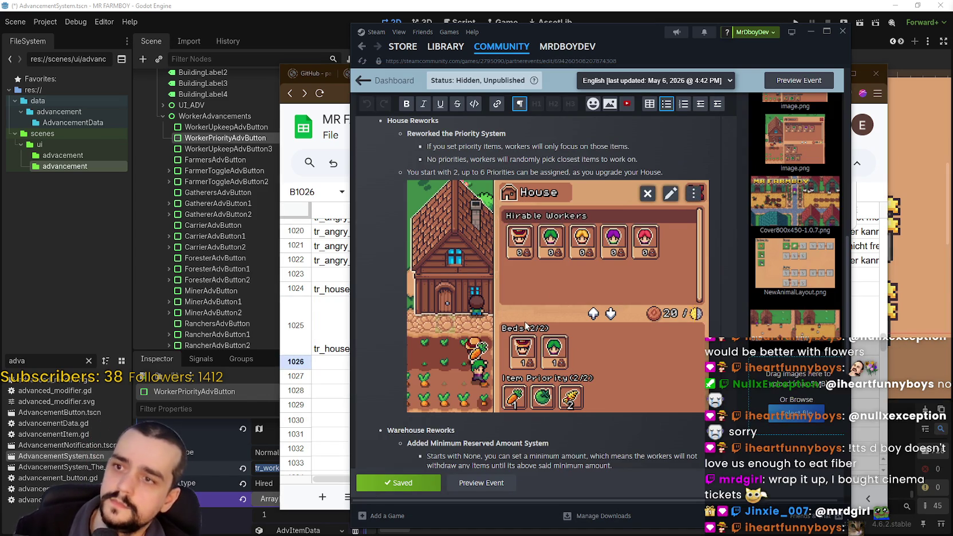
{"action": "scroll", "coordinate": [521, 320], "scroll_direction": "down", "scroll_amount": 3}
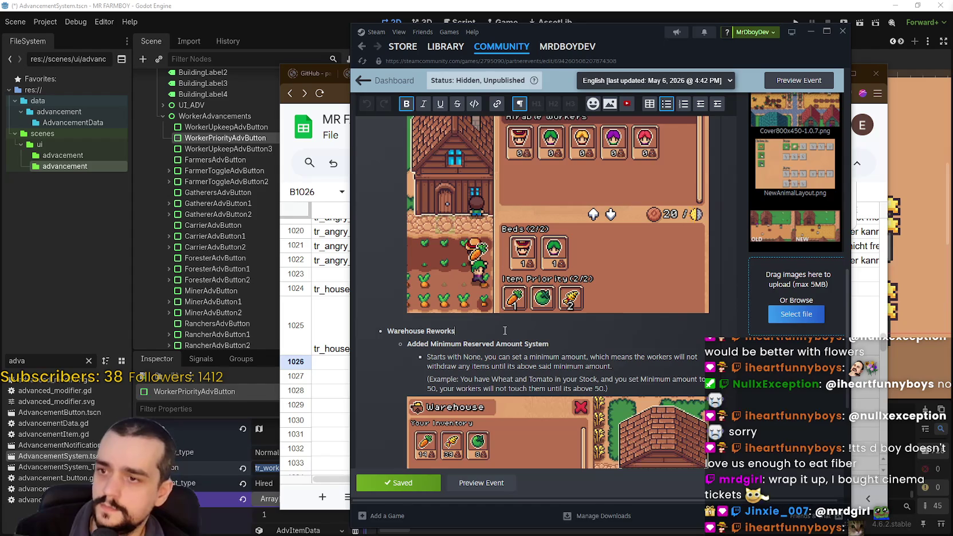
{"action": "left_click", "coordinate": [506, 333]}
{"action": "scroll", "coordinate": [506, 333], "scroll_direction": "up", "scroll_amount": 6}
{"action": "scroll", "coordinate": [506, 334], "scroll_direction": "down", "scroll_amount": 5}
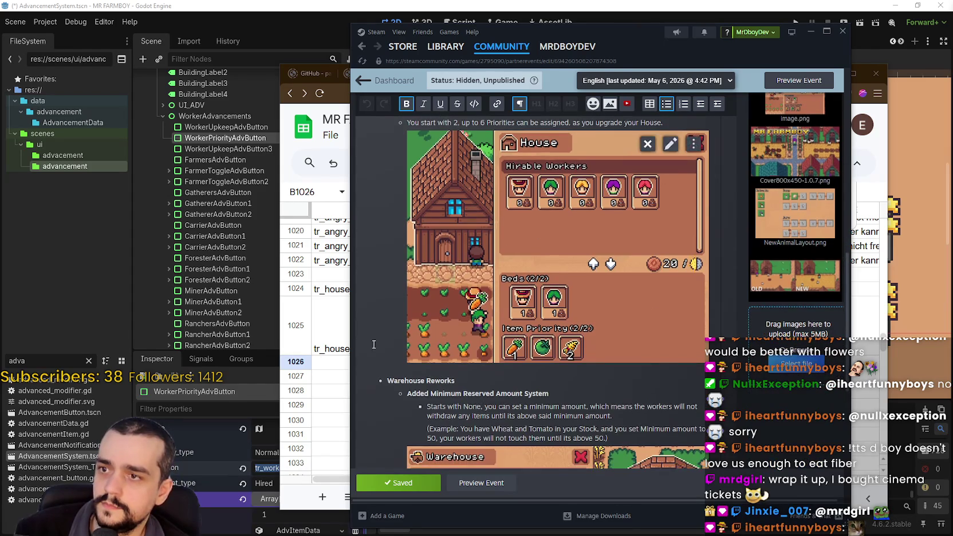
{"action": "left_click", "coordinate": [332, 322]}
{"action": "left_click", "coordinate": [635, 341]}
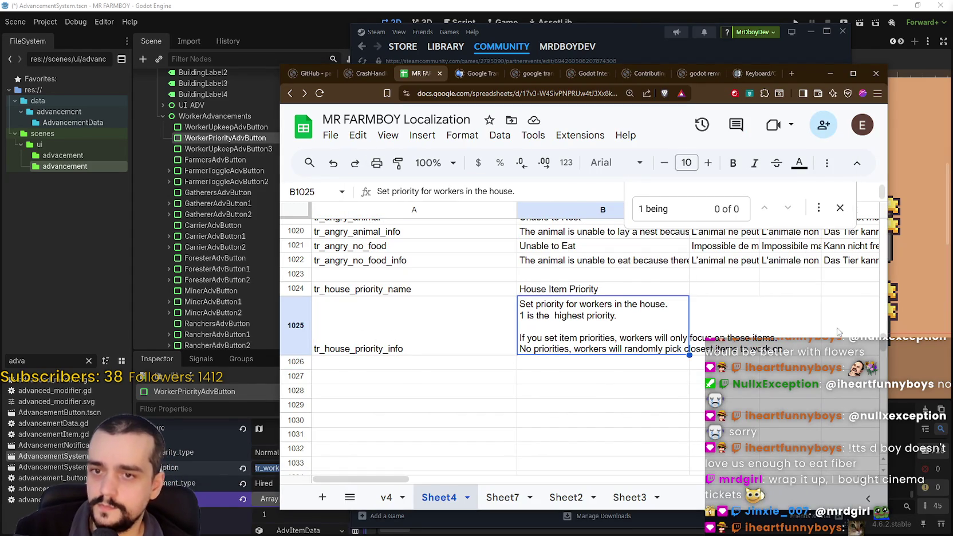
{"action": "key", "text": "ctrl+f"}
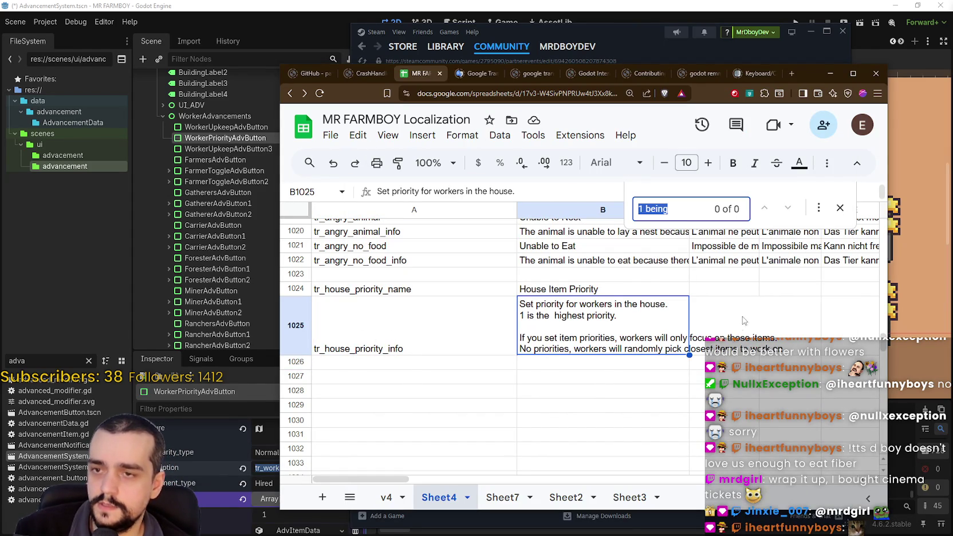
{"action": "type", "text": "bed capa"}
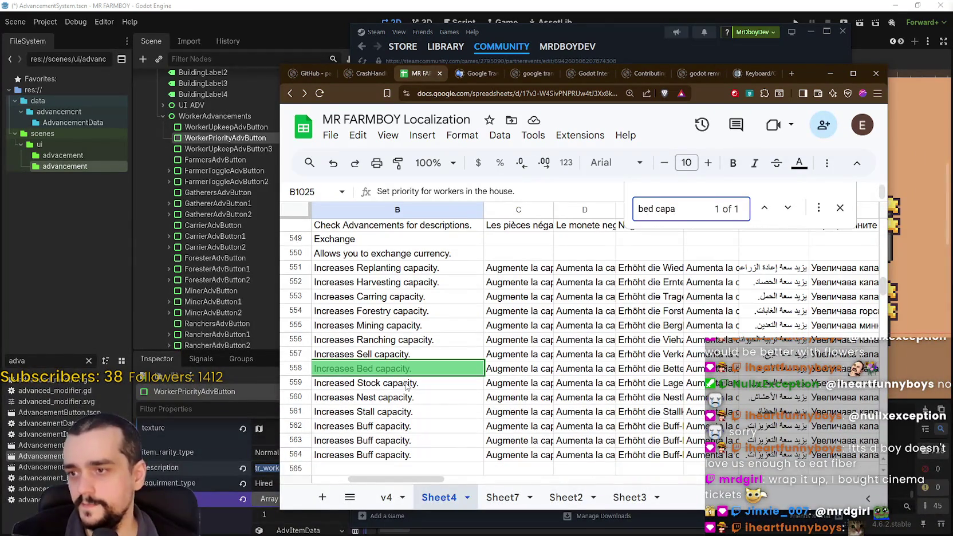
Step: Change the row 558 description to 'Increases Bed and Item Priority capacity.'
{"action": "key", "text": "Return"}
{"action": "left_click_drag", "start_coordinate": [433, 474], "coordinate": [385, 476]}
{"action": "left_click", "coordinate": [592, 385]}
{"action": "double_click", "coordinate": [623, 372]}
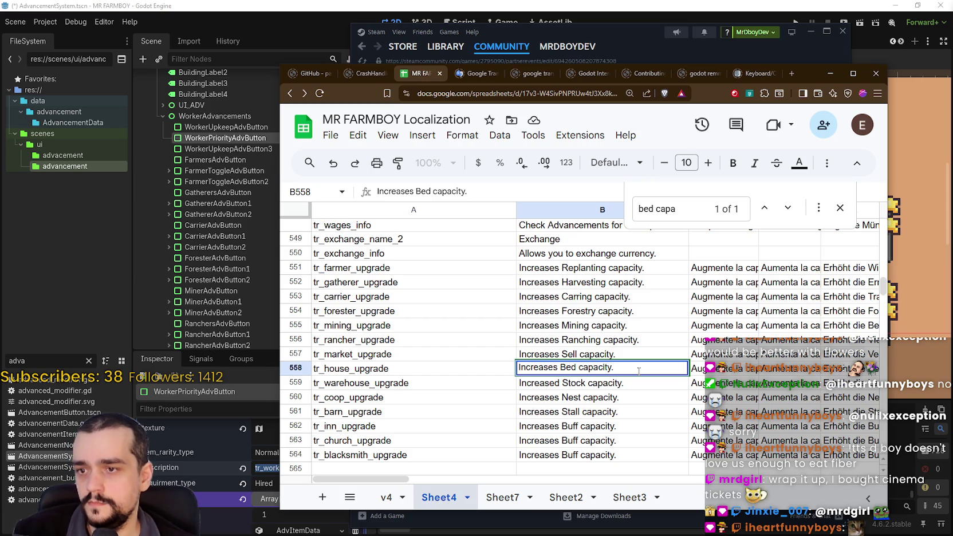
{"action": "key", "text": "alt+Return"}
{"action": "type", "text": "Increases"}
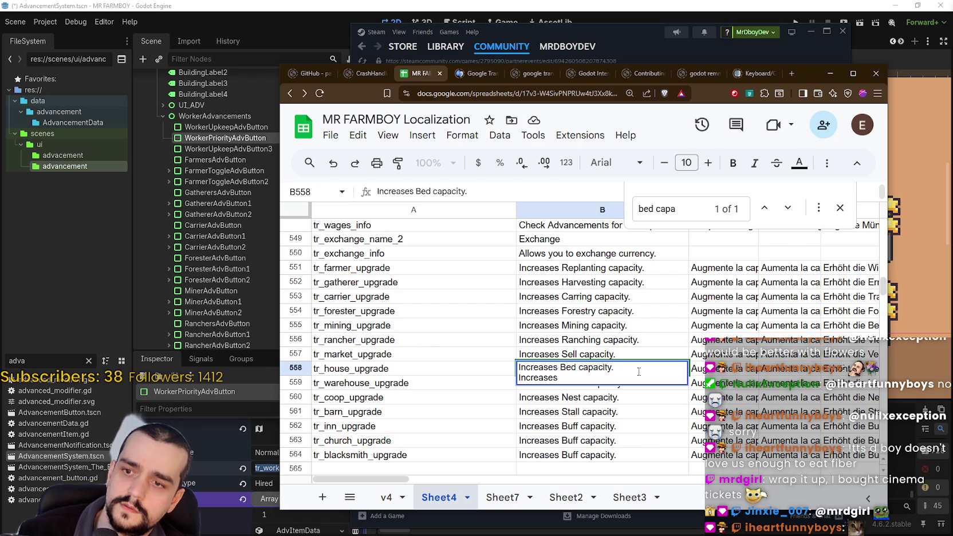
{"action": "key", "text": "BackSpace"}
{"action": "key", "text": "BackSpace"}
{"action": "key", "text": "BackSpace"}
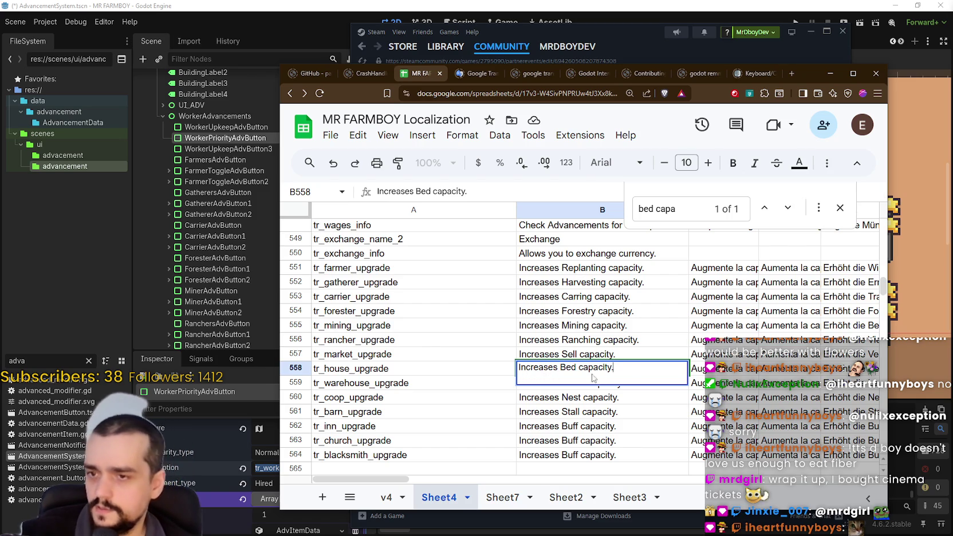
{"action": "type", "text": "and "}
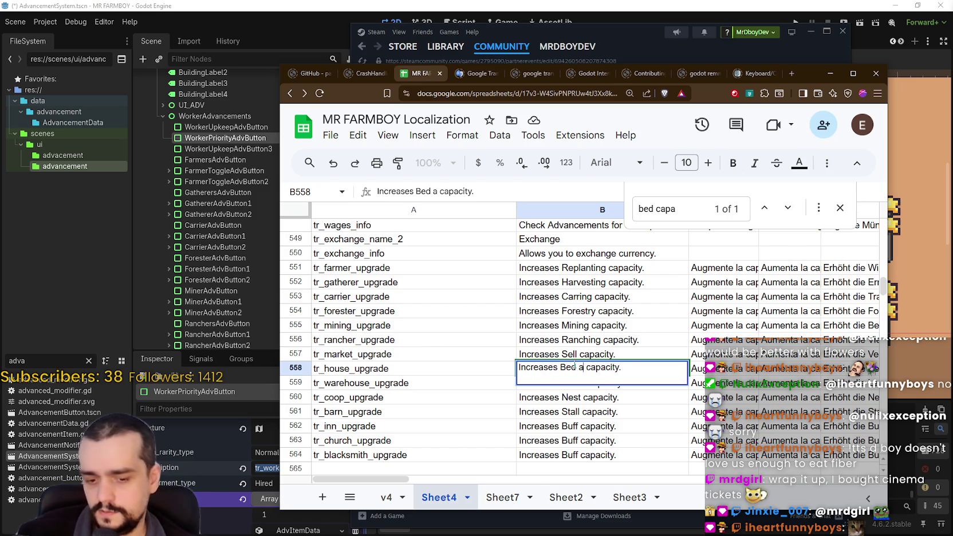
{"action": "type", "text": "Prio"}
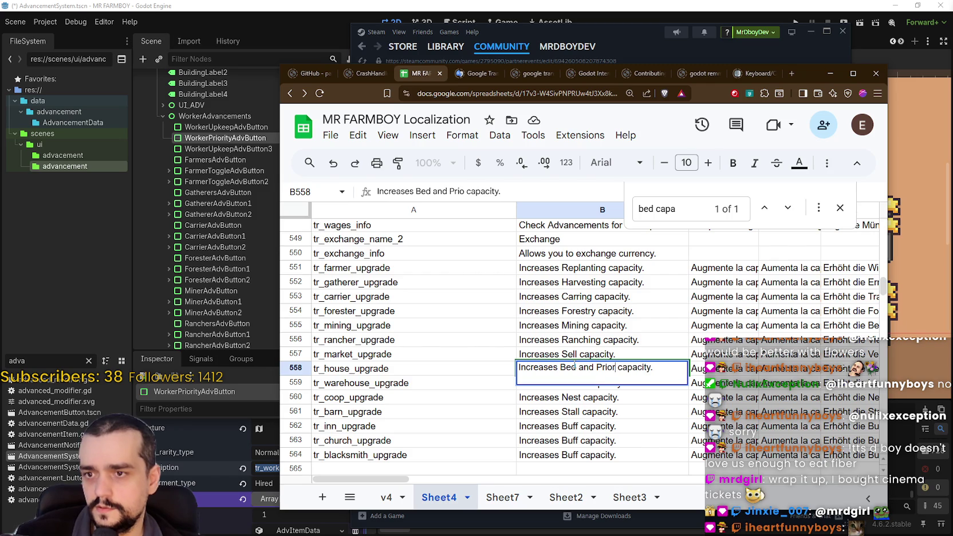
{"action": "key", "text": "BackSpace"}
{"action": "key", "text": "BackSpace"}
{"action": "key", "text": "BackSpace"}
{"action": "type", "text": "item"}
{"action": "key", "text": "BackSpace"}
{"action": "key", "text": "BackSpace"}
{"action": "key", "text": "BackSpace"}
{"action": "key", "text": "BackSpace"}
{"action": "type", "text": "Item"}
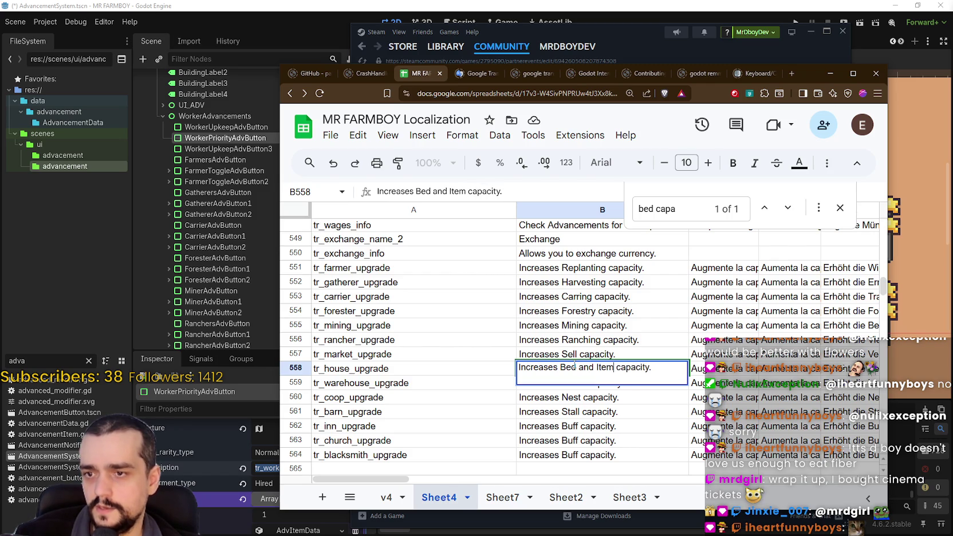
{"action": "type", "text": " Priority"}
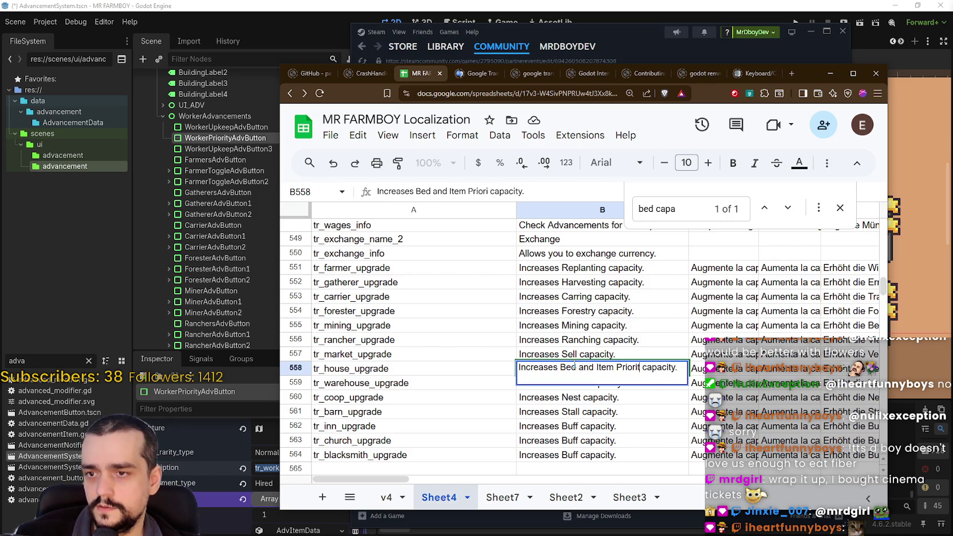
{"action": "left_click", "coordinate": [603, 398]}
Step: Compare the edited text with the Stock capacity description, then return to the tr_house_priority rows
{"action": "left_click", "coordinate": [600, 371]}
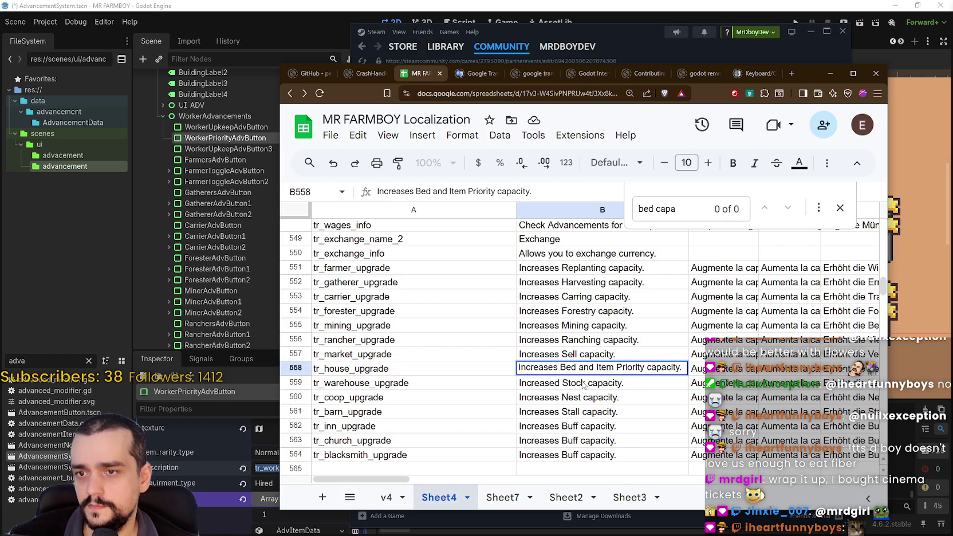
{"action": "left_click", "coordinate": [584, 385]}
{"action": "left_click", "coordinate": [585, 372]}
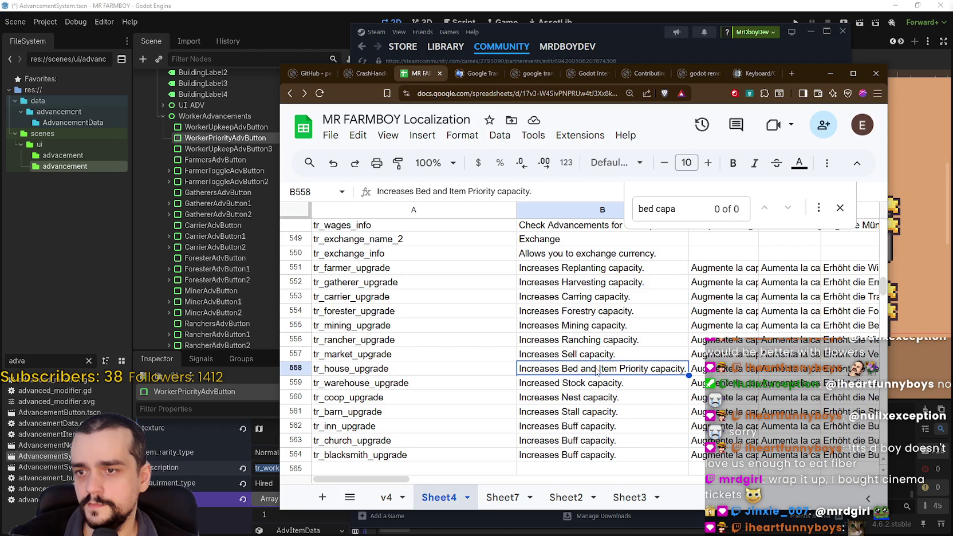
{"action": "double_click", "coordinate": [598, 384]}
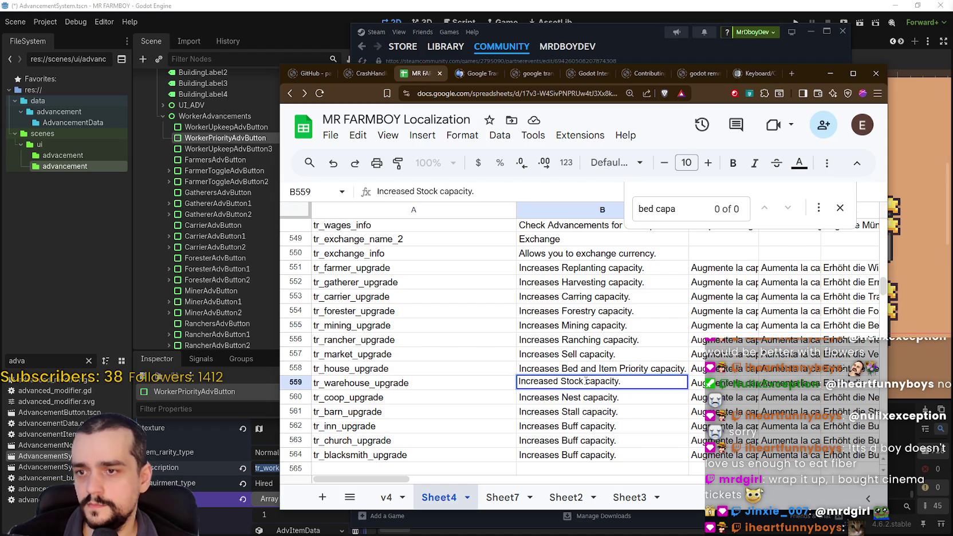
{"action": "left_click", "coordinate": [589, 400]}
{"action": "left_click", "coordinate": [605, 385]}
{"action": "left_click", "coordinate": [596, 400]}
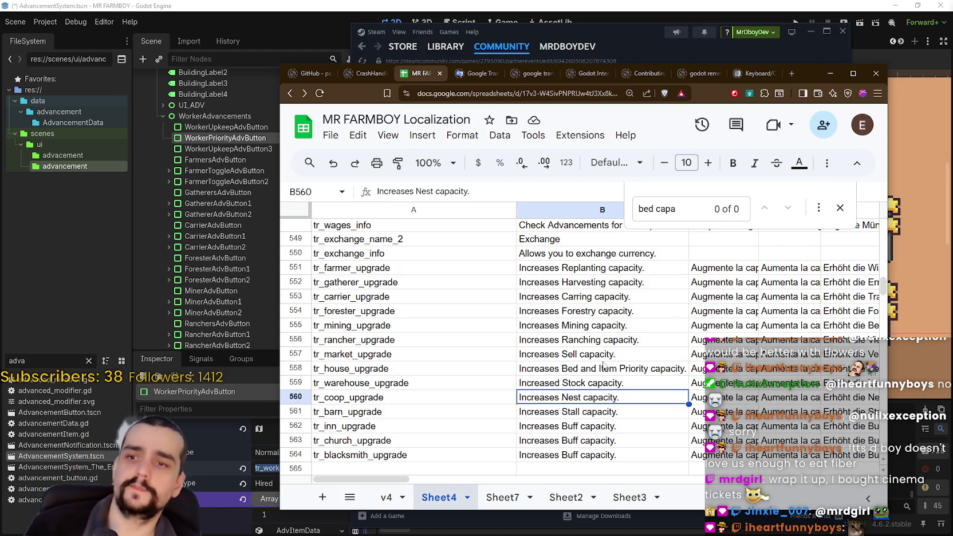
{"action": "left_click", "coordinate": [605, 373]}
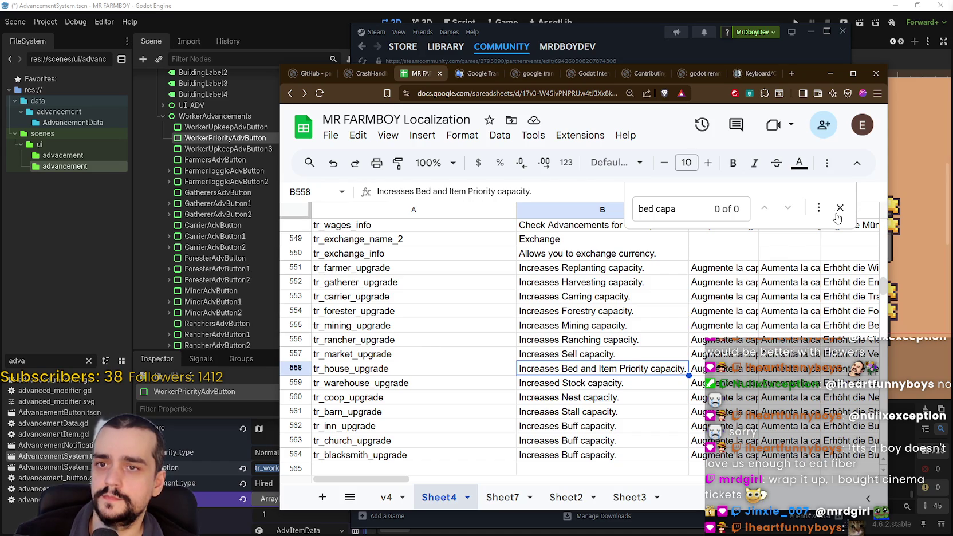
{"action": "mouse_move", "coordinate": [883, 286]}
{"action": "left_mouse_down"}
{"action": "mouse_move", "coordinate": [872, 349]}
{"action": "mouse_move", "coordinate": [865, 343]}
{"action": "left_mouse_up"}
{"action": "left_click", "coordinate": [394, 339]}
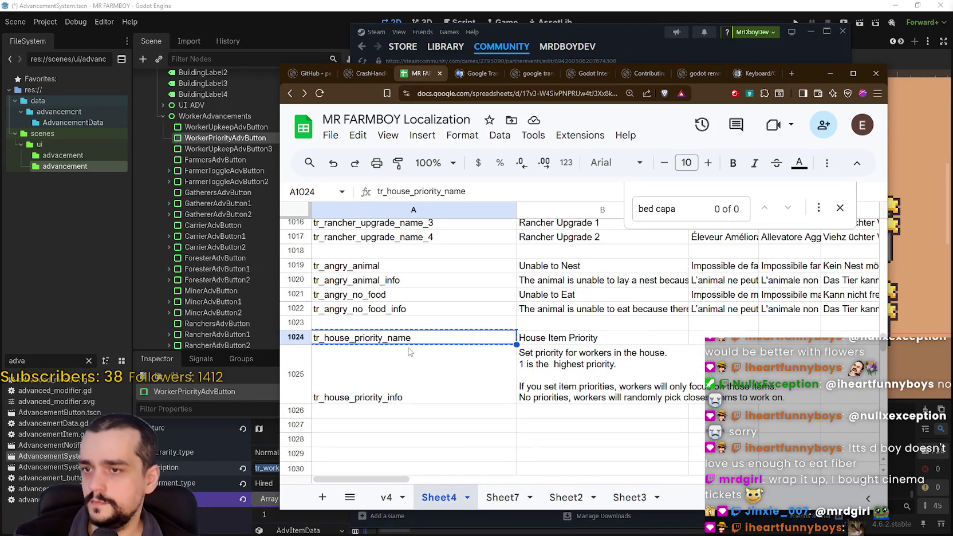
Step: Set WorkerPriorityAdvButton's name to tr_house_priority_name
{"action": "key", "text": "alt+Tab"}
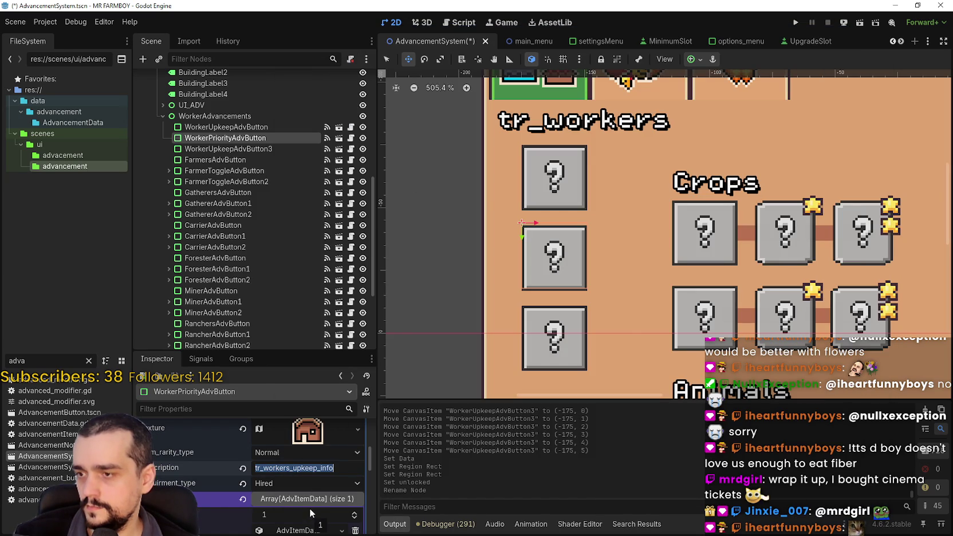
{"action": "type", "text": "tr_house_priority_name"}
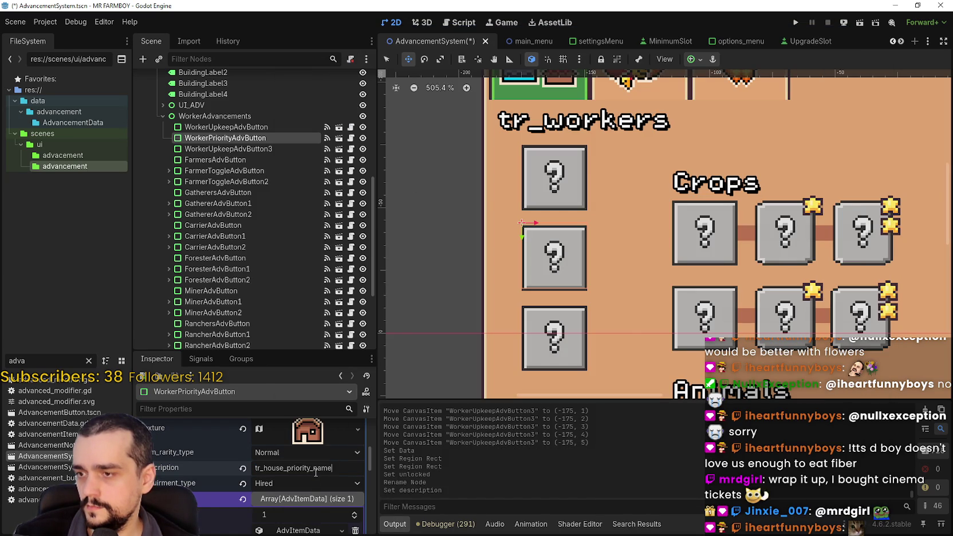
{"action": "scroll", "coordinate": [317, 471], "scroll_direction": "up", "scroll_amount": 2}
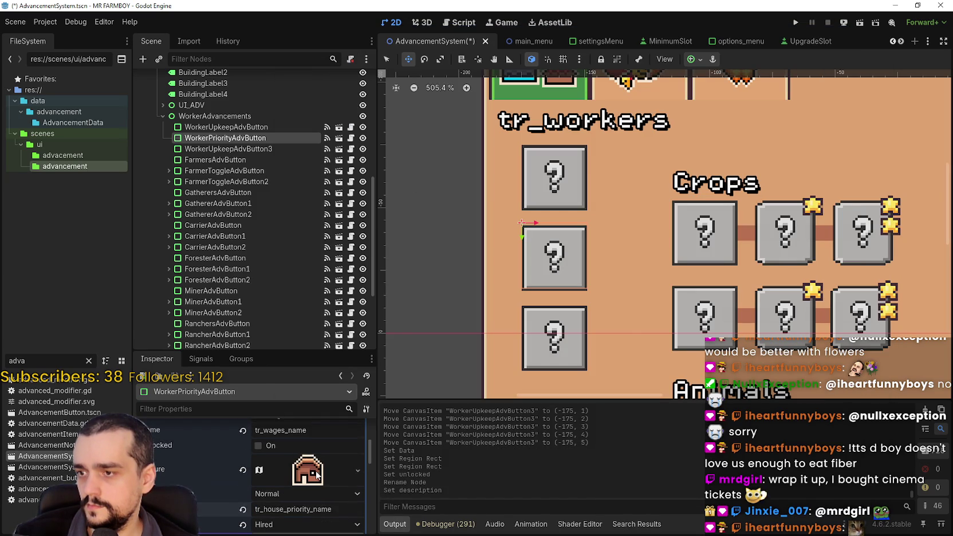
{"action": "scroll", "coordinate": [315, 471], "scroll_direction": "up", "scroll_amount": 1}
{"action": "double_click", "coordinate": [313, 446]}
{"action": "type", "text": "tr_house_priority_name"}
{"action": "key", "text": "Return"}
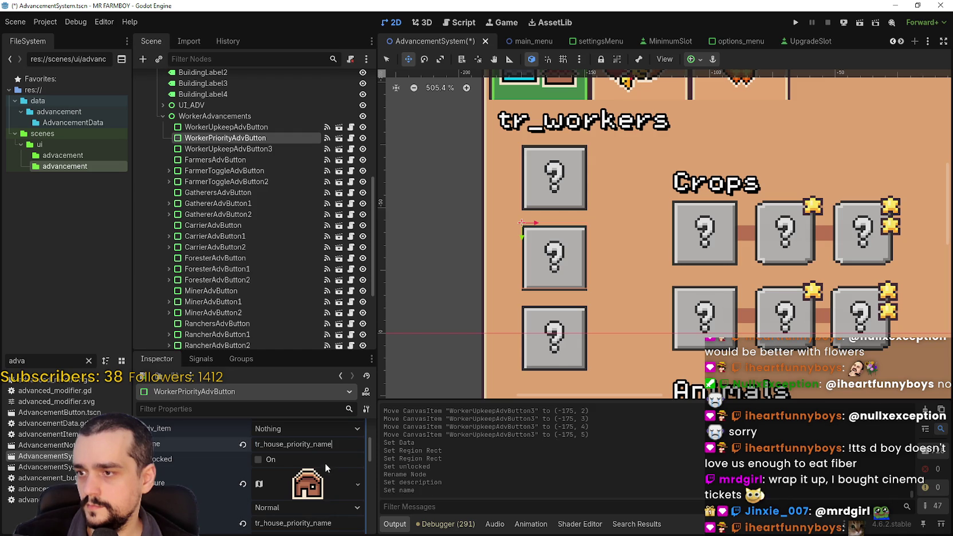
{"action": "scroll", "coordinate": [320, 458], "scroll_direction": "down", "scroll_amount": 5}
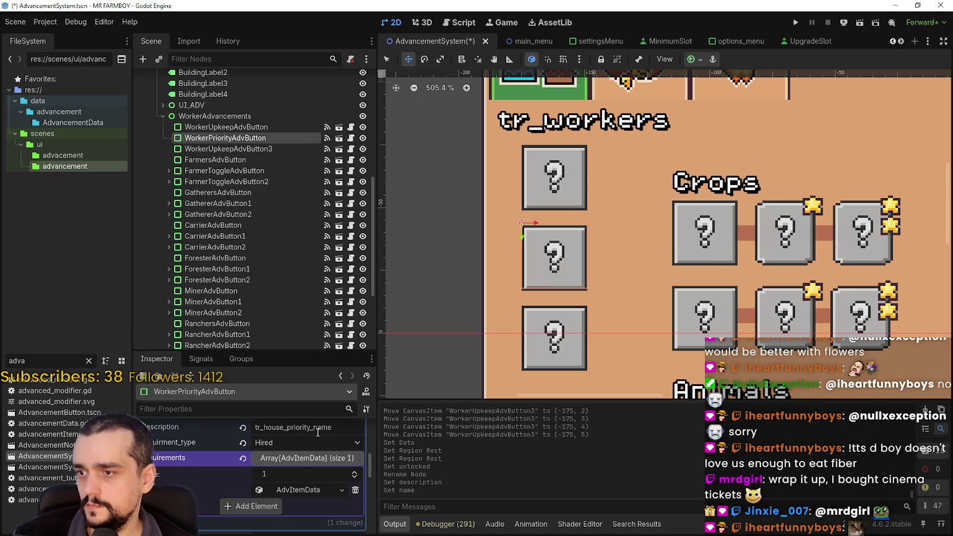
Step: Set the description to tr_house_priority_info copied from the sheet and save the scene
{"action": "key", "text": "alt+Tab"}
{"action": "double_click", "coordinate": [395, 392]}
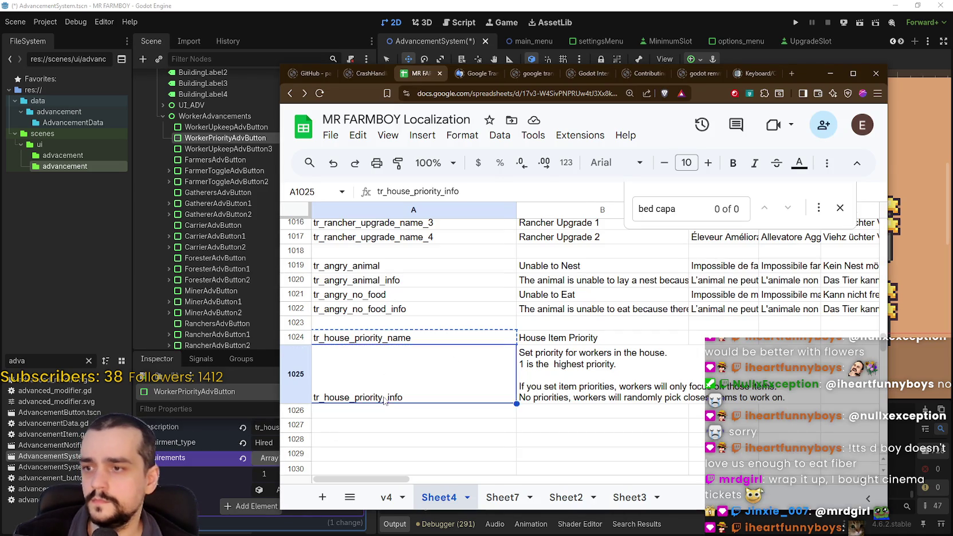
{"action": "left_click_drag", "start_coordinate": [401, 352], "coordinate": [312, 352]}
{"action": "key", "text": "ctrl+c"}
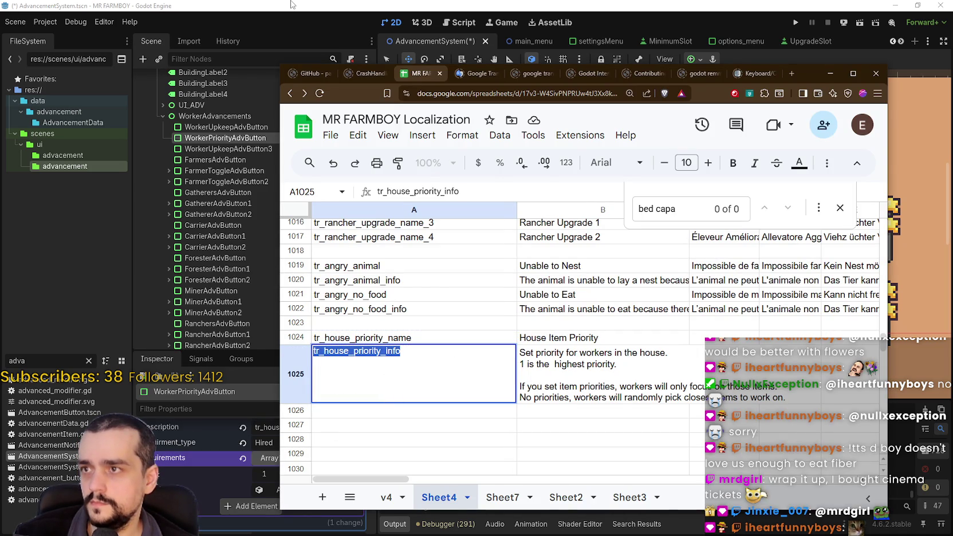
{"action": "key", "text": "alt+Tab"}
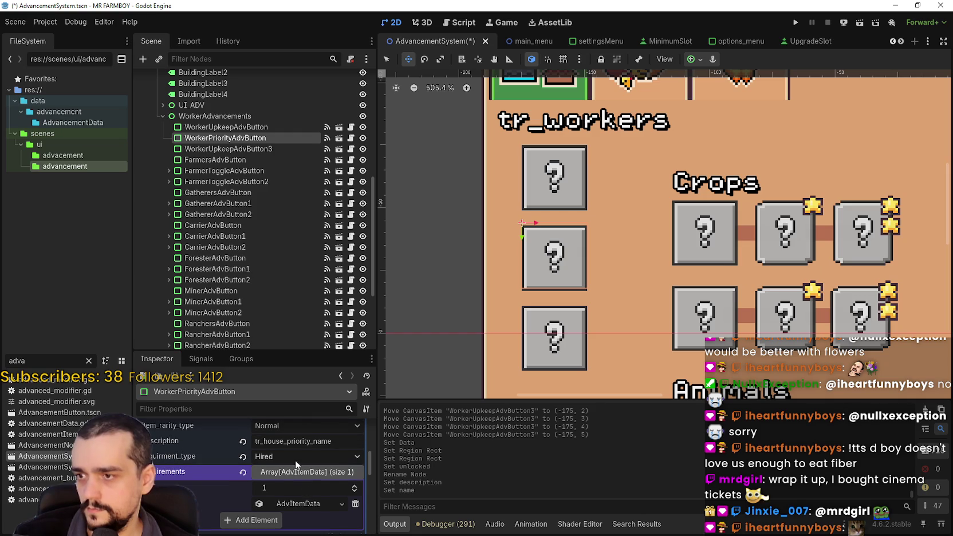
{"action": "scroll", "coordinate": [296, 481], "scroll_direction": "up", "scroll_amount": 1}
{"action": "double_click", "coordinate": [301, 482]}
{"action": "key", "text": "ctrl+v"}
{"action": "key", "text": "ctrl+s"}
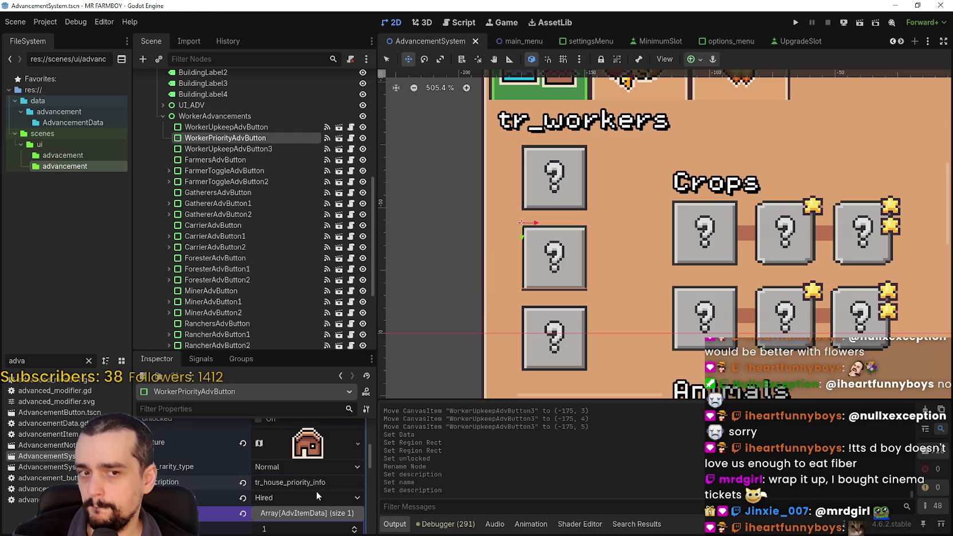
{"action": "scroll", "coordinate": [315, 484], "scroll_direction": "down", "scroll_amount": 2}
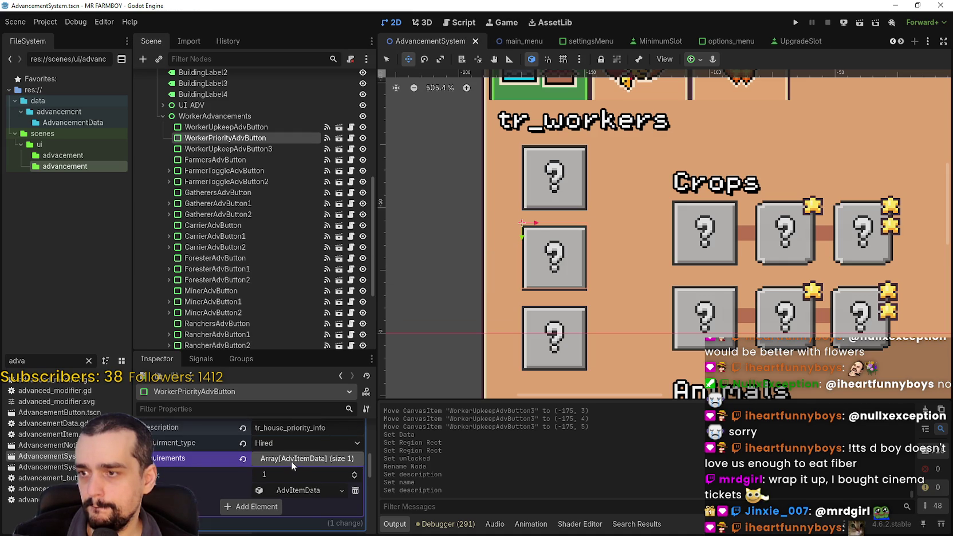
{"action": "left_click", "coordinate": [298, 490]}
{"action": "scroll", "coordinate": [301, 501], "scroll_direction": "down", "scroll_amount": 3}
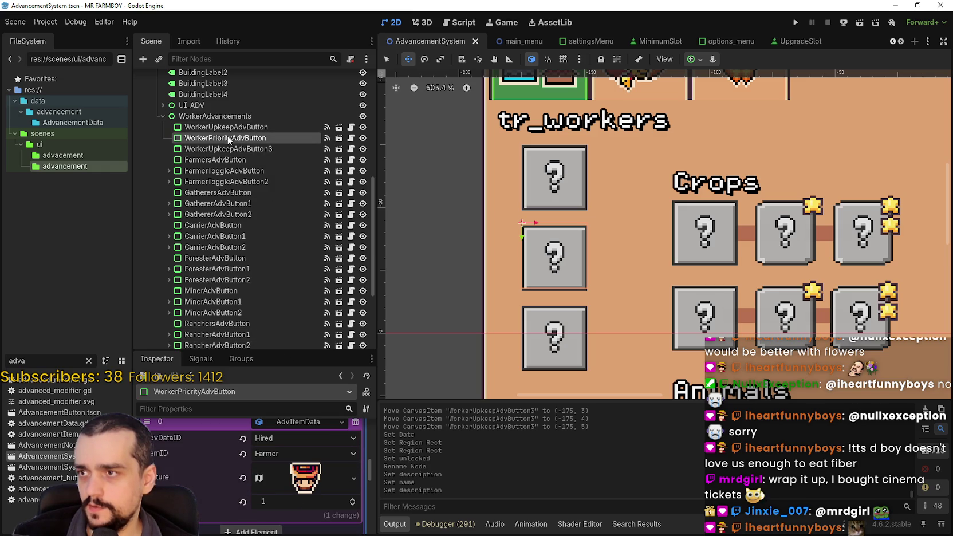
Step: Place WorkerPriorityAdvButton above WorkerUpkeepAdvButton, set its requirement type to Hired, and save
{"action": "left_click_drag", "start_coordinate": [228, 139], "coordinate": [230, 123]}
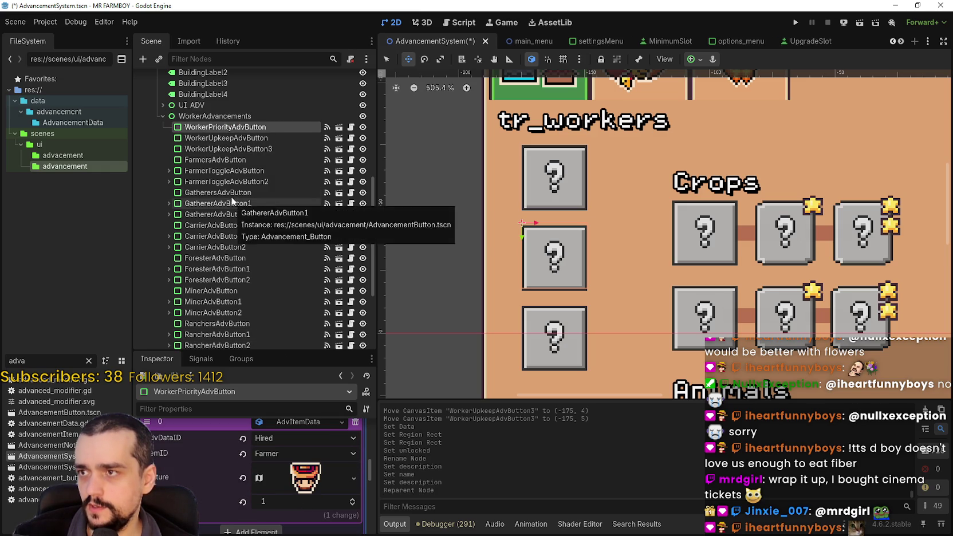
{"action": "scroll", "coordinate": [317, 471], "scroll_direction": "up", "scroll_amount": 3}
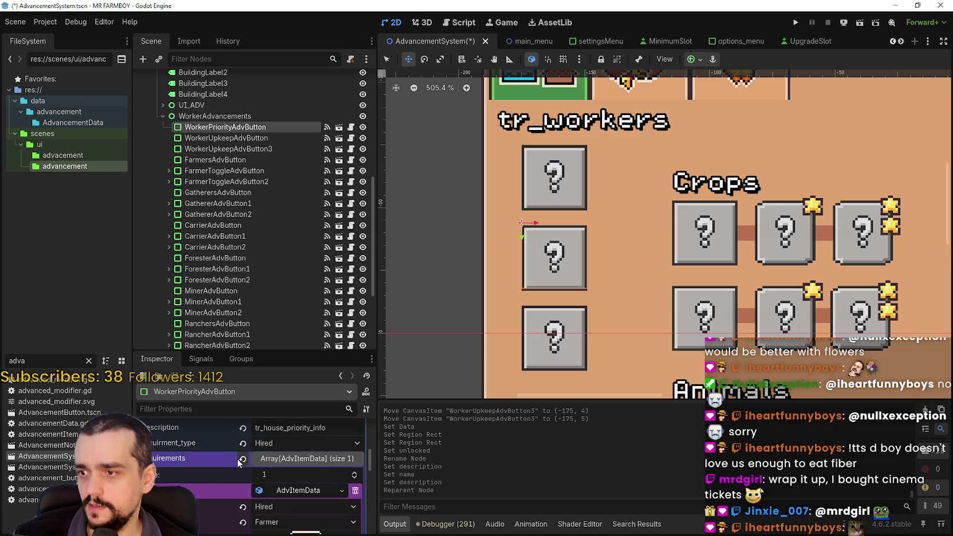
{"action": "left_click", "coordinate": [240, 459]}
{"action": "left_click", "coordinate": [262, 443]}
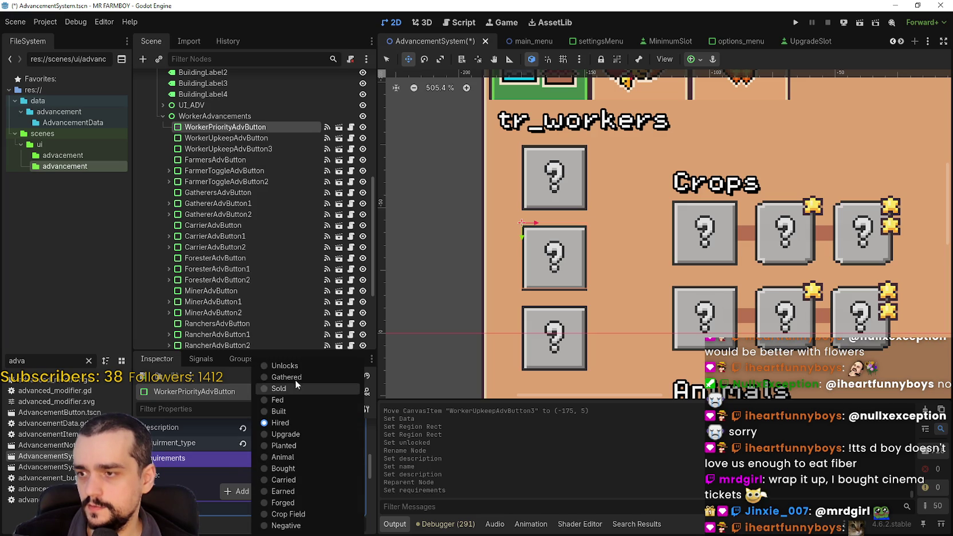
{"action": "left_click", "coordinate": [242, 454]}
{"action": "left_click", "coordinate": [244, 444]}
{"action": "left_click", "coordinate": [268, 442]}
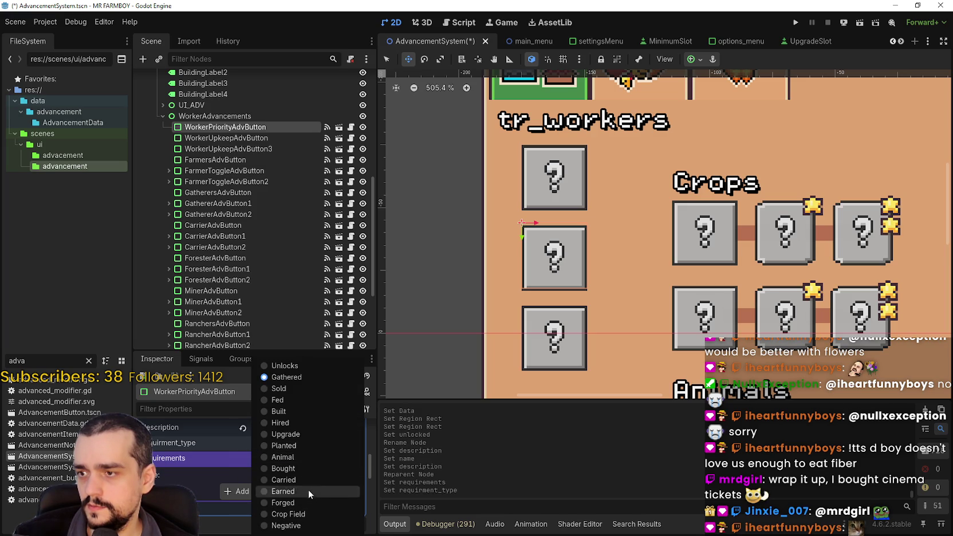
{"action": "left_click", "coordinate": [300, 424]}
{"action": "key", "text": "ctrl+s"}
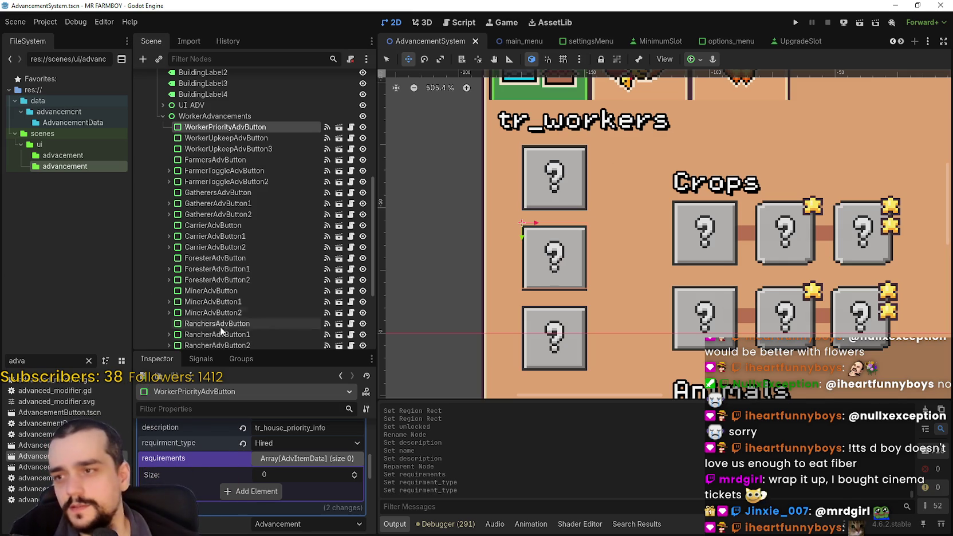
Step: Select WorkerUpkeepAdvButton3 and inspect its advancement data and requirements against WorkerUpkeepAdvButton
{"action": "left_click", "coordinate": [226, 138]}
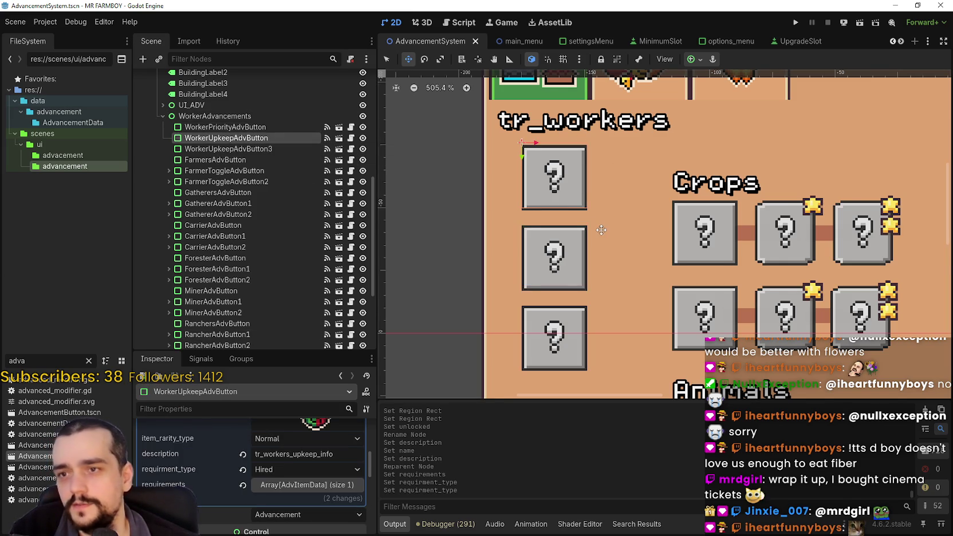
{"action": "scroll", "coordinate": [601, 229], "scroll_direction": "down", "scroll_amount": 3}
{"action": "left_click", "coordinate": [310, 149]}
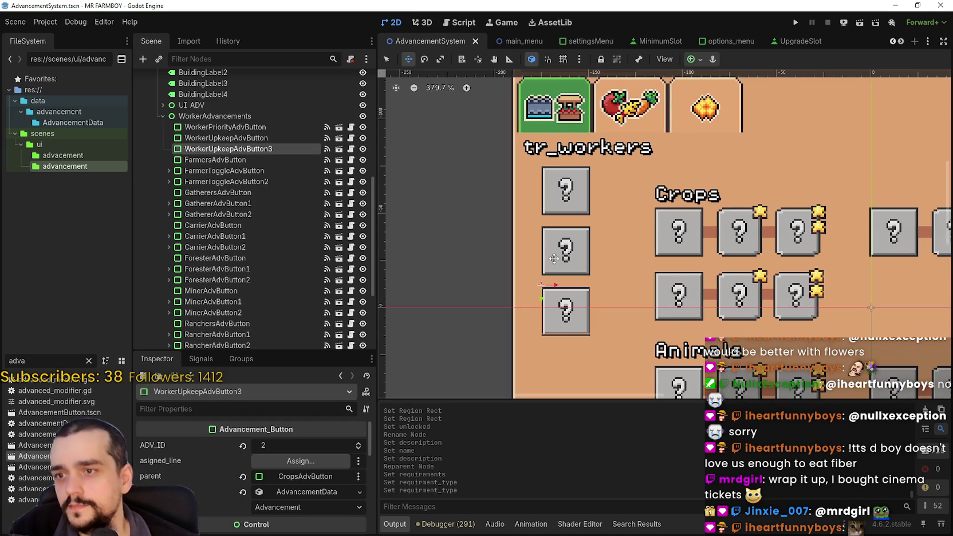
{"action": "scroll", "coordinate": [554, 258], "scroll_direction": "down", "scroll_amount": 1}
{"action": "left_click", "coordinate": [222, 139]}
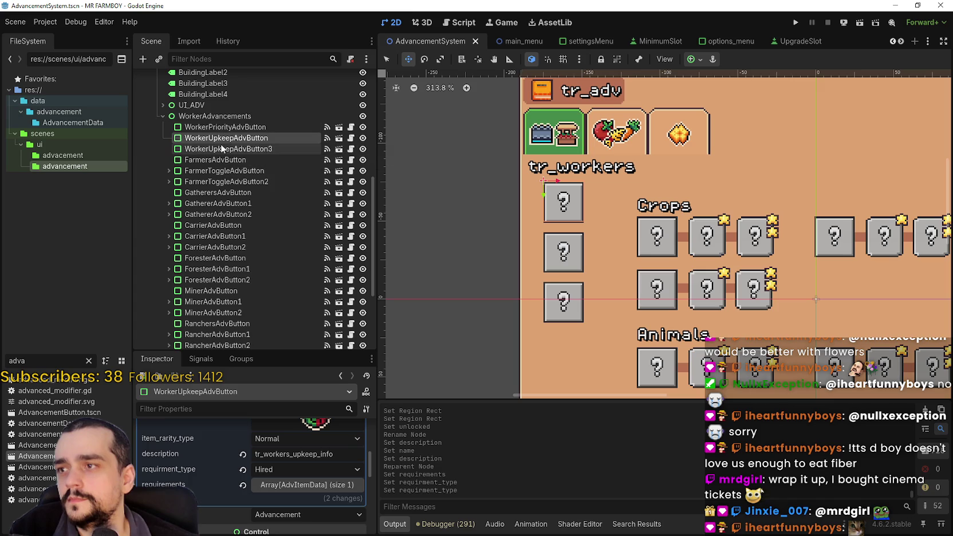
{"action": "left_click", "coordinate": [221, 146]}
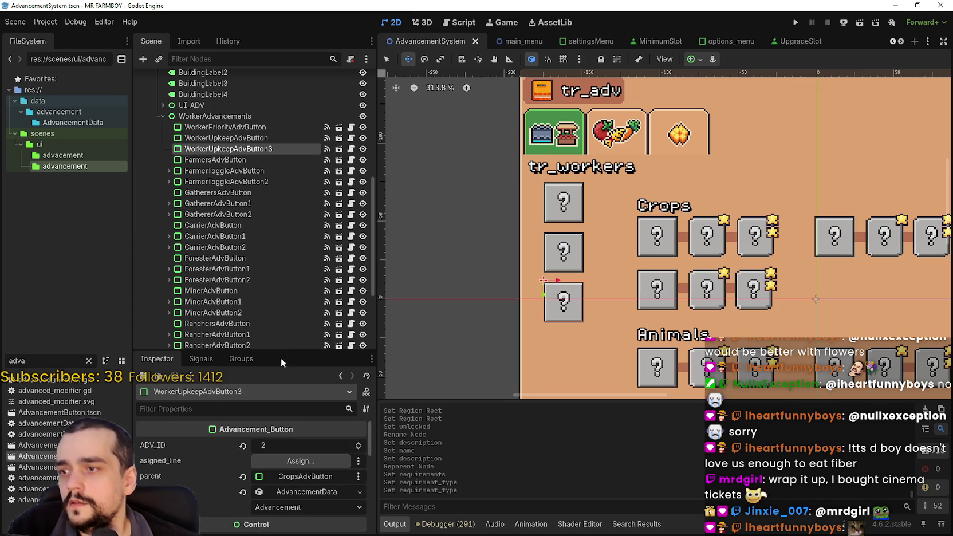
{"action": "left_click_drag", "start_coordinate": [284, 354], "coordinate": [284, 261]}
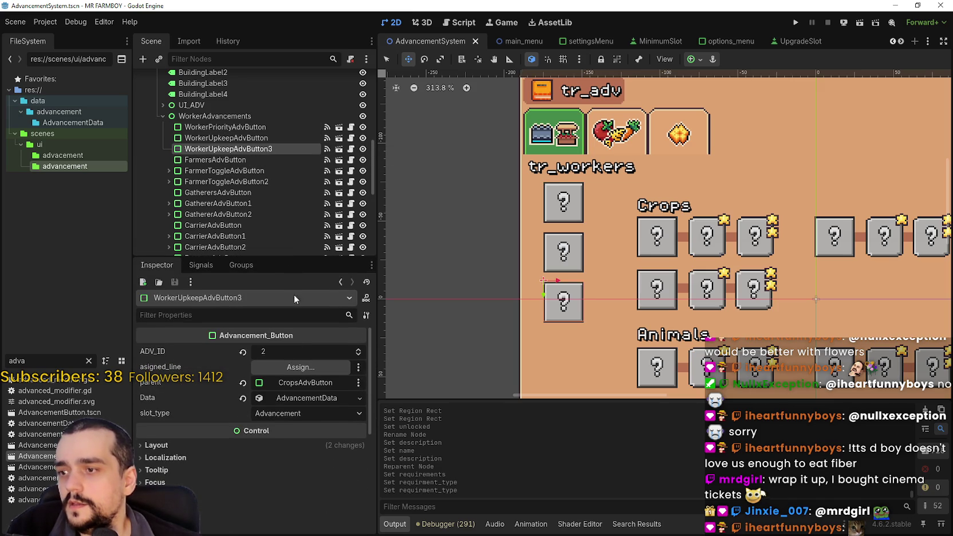
{"action": "left_click", "coordinate": [306, 399]}
{"action": "scroll", "coordinate": [290, 444], "scroll_direction": "down", "scroll_amount": 2}
{"action": "left_click", "coordinate": [292, 428]}
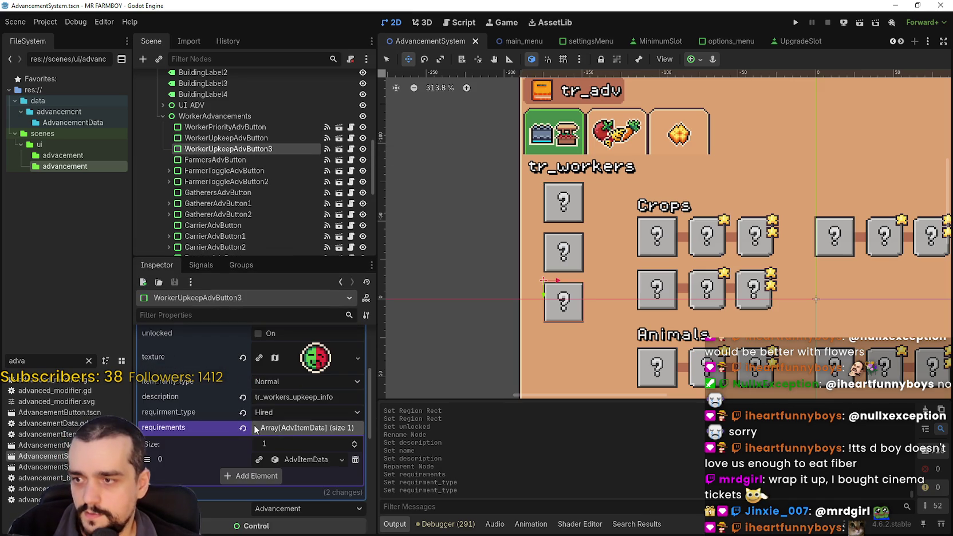
{"action": "left_click", "coordinate": [303, 460]}
{"action": "scroll", "coordinate": [295, 455], "scroll_direction": "down", "scroll_amount": 2}
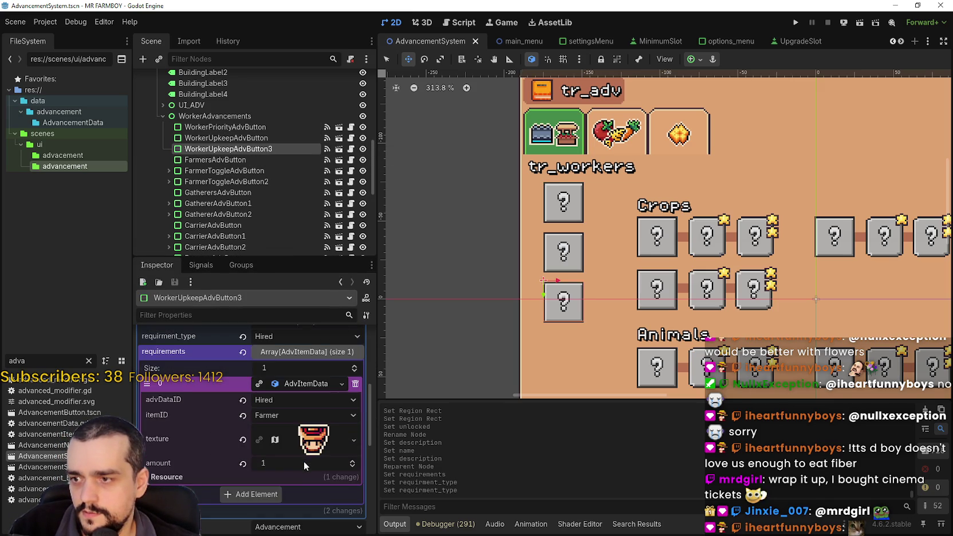
{"action": "scroll", "coordinate": [286, 452], "scroll_direction": "up", "scroll_amount": 3}
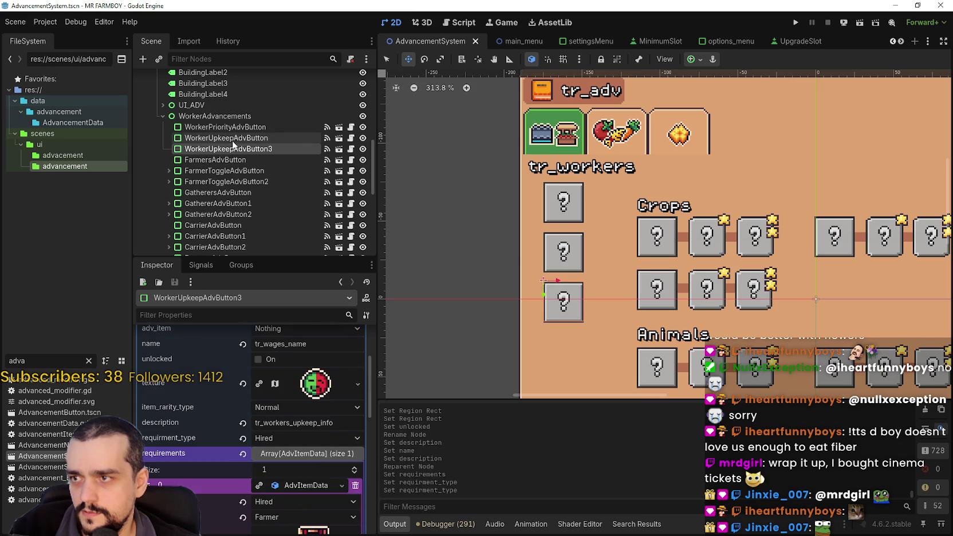
{"action": "scroll", "coordinate": [320, 458], "scroll_direction": "up", "scroll_amount": 3}
{"action": "scroll", "coordinate": [322, 461], "scroll_direction": "up", "scroll_amount": 1}
Step: Make WorkerUpkeepAdvButton3's advancement data unique (recursive) and revert its requirements list to empty
{"action": "right_click", "coordinate": [295, 398]}
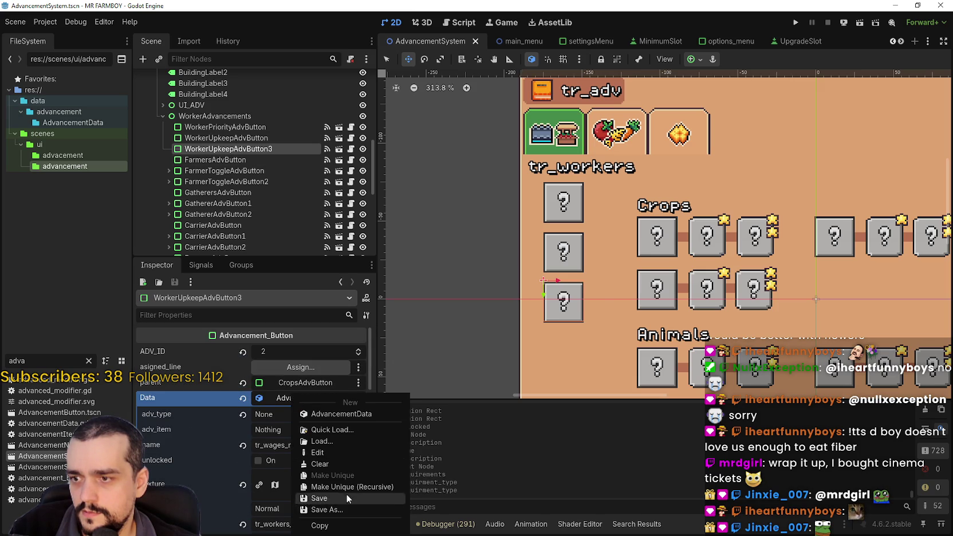
{"action": "left_click", "coordinate": [351, 483]}
{"action": "left_click", "coordinate": [427, 355]}
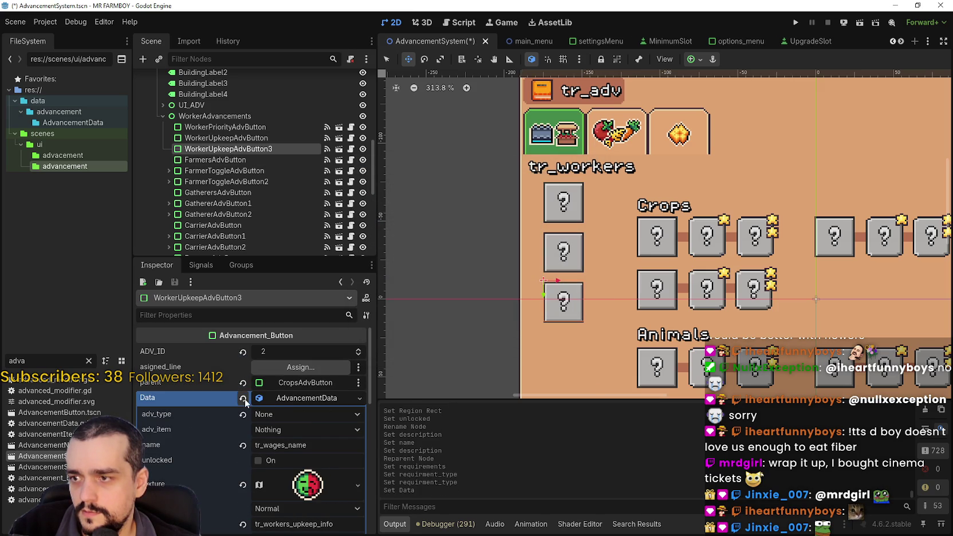
{"action": "scroll", "coordinate": [284, 451], "scroll_direction": "down", "scroll_amount": 2}
{"action": "scroll", "coordinate": [283, 451], "scroll_direction": "down", "scroll_amount": 2}
{"action": "left_click", "coordinate": [284, 452]}
{"action": "left_click", "coordinate": [243, 453]}
Step: Recheck the requirements list, then undo clearing it to keep the existing entry
{"action": "scroll", "coordinate": [255, 424], "scroll_direction": "up", "scroll_amount": 2}
{"action": "scroll", "coordinate": [296, 415], "scroll_direction": "up", "scroll_amount": 2}
{"action": "scroll", "coordinate": [292, 381], "scroll_direction": "down", "scroll_amount": 1}
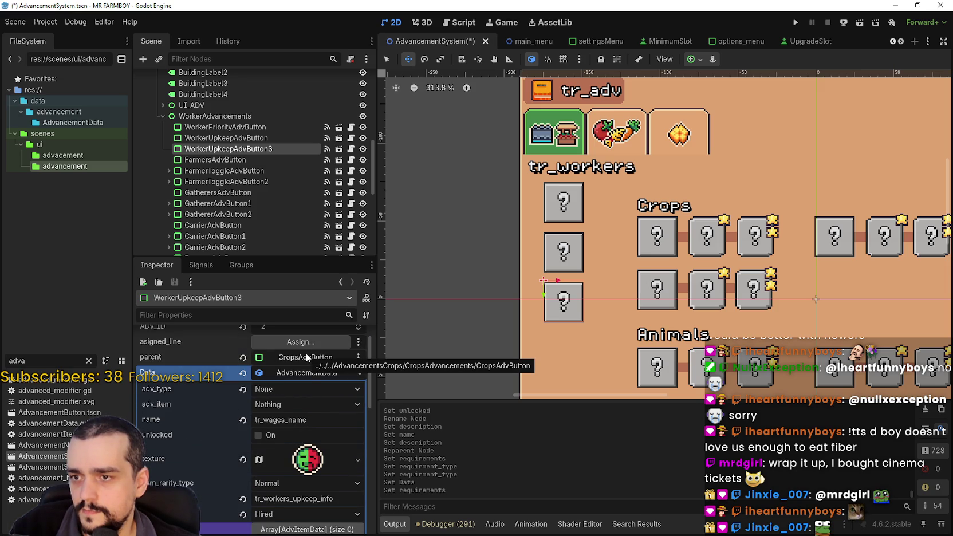
{"action": "scroll", "coordinate": [301, 396], "scroll_direction": "down", "scroll_amount": 3}
{"action": "left_click", "coordinate": [304, 453]}
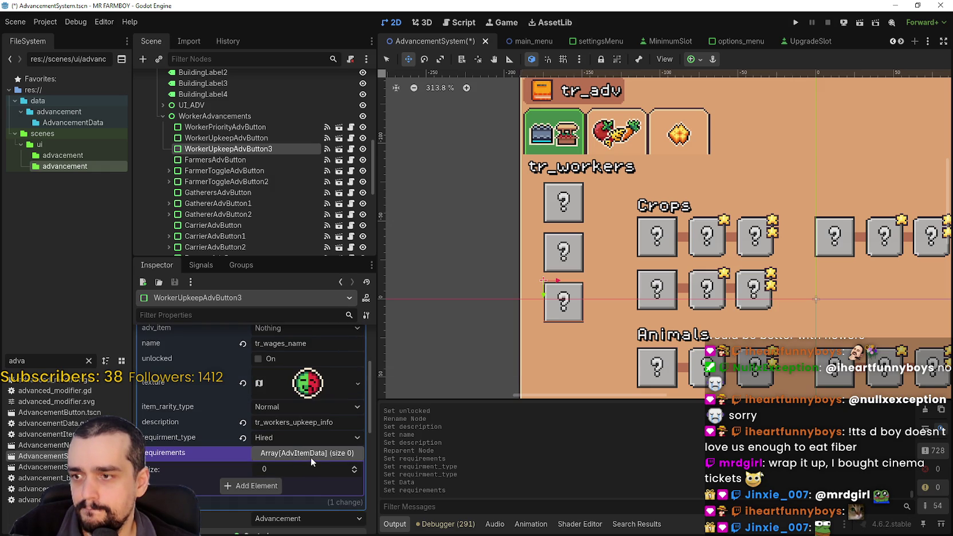
{"action": "scroll", "coordinate": [311, 457], "scroll_direction": "up", "scroll_amount": 3}
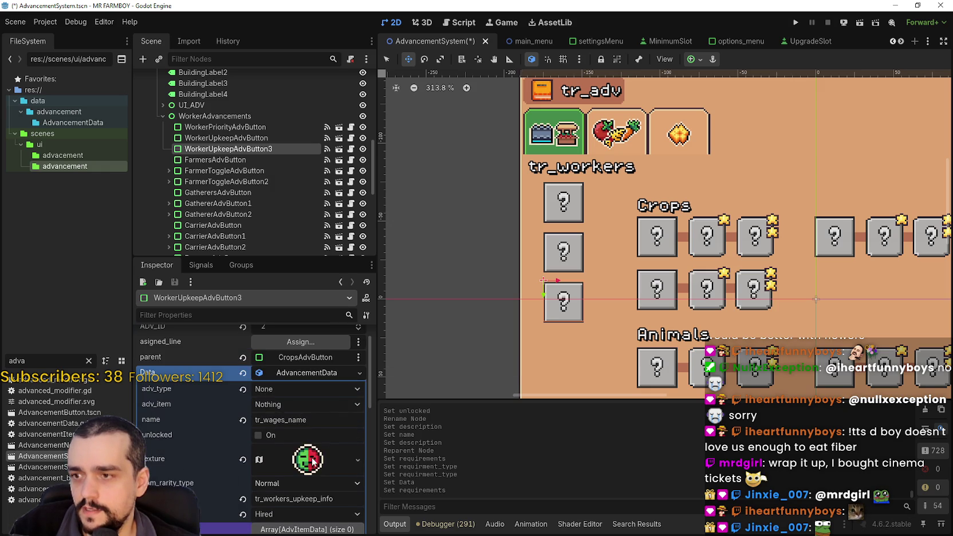
{"action": "scroll", "coordinate": [312, 455], "scroll_direction": "down", "scroll_amount": 4}
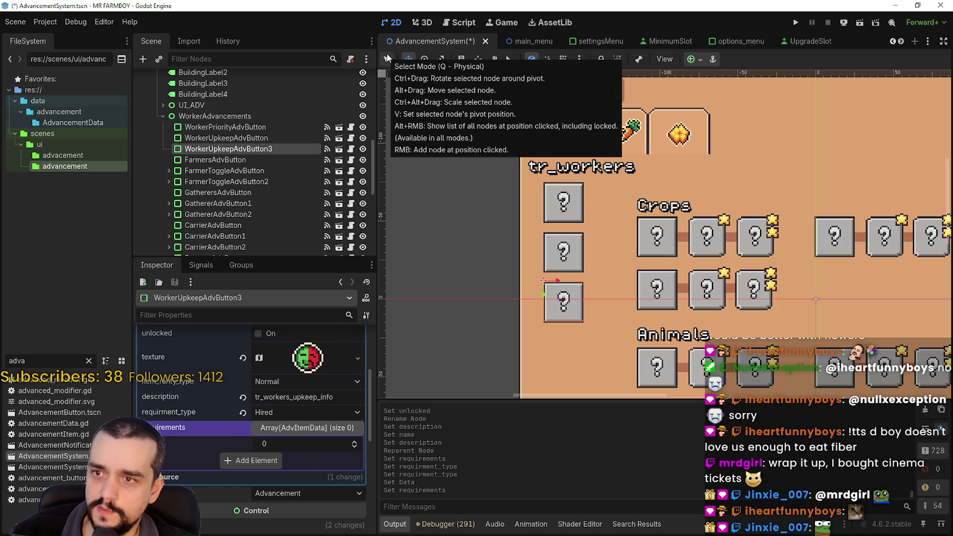
{"action": "key", "text": "ctrl+z"}
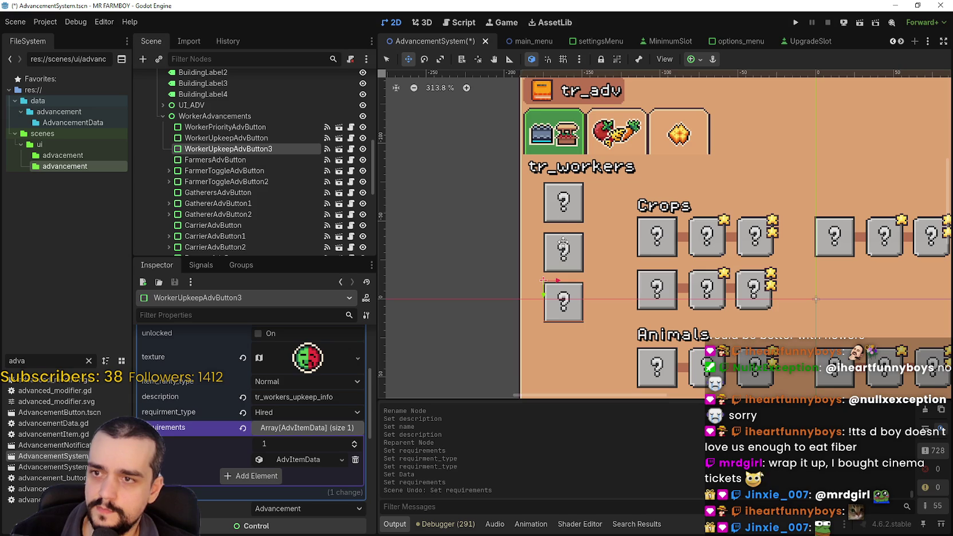
Step: Move WorkerUpkeepAdvButton3 right above WorkerUpkeepAdvButton in the scene tree
{"action": "left_click", "coordinate": [387, 59]}
{"action": "mouse_move", "coordinate": [228, 154]}
{"action": "left_mouse_down"}
{"action": "mouse_move", "coordinate": [228, 128]}
{"action": "mouse_move", "coordinate": [241, 182]}
{"action": "left_mouse_up"}
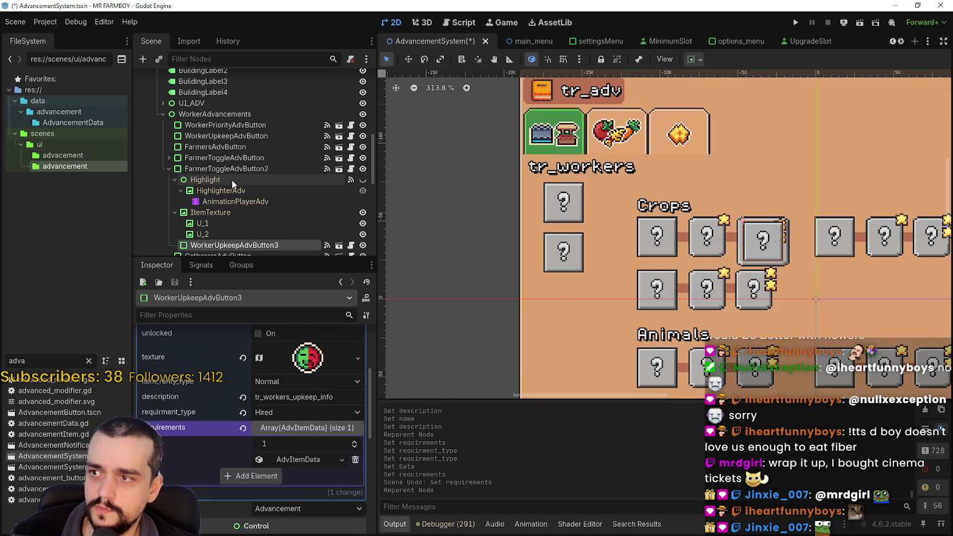
{"action": "key", "text": "ctrl+z"}
{"action": "mouse_move", "coordinate": [226, 149]}
{"action": "left_mouse_down"}
{"action": "mouse_move", "coordinate": [230, 134]}
{"action": "mouse_move", "coordinate": [239, 149]}
{"action": "mouse_move", "coordinate": [232, 133]}
{"action": "left_mouse_up"}
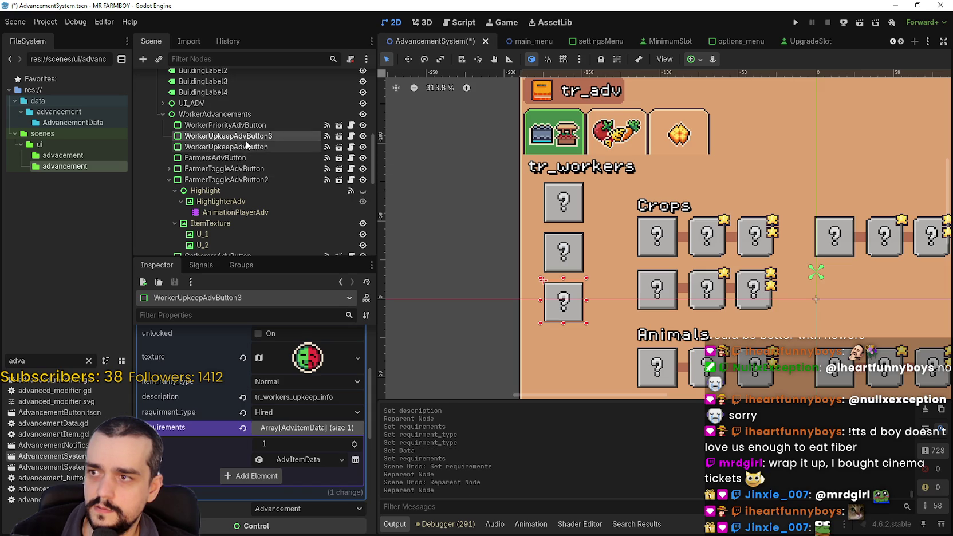
Step: Set WorkerUpkeepAdvButton3's parent to WorkerUpkeepAdvButton and save the scene
{"action": "left_click", "coordinate": [296, 458]}
{"action": "scroll", "coordinate": [296, 459], "scroll_direction": "down", "scroll_amount": 2}
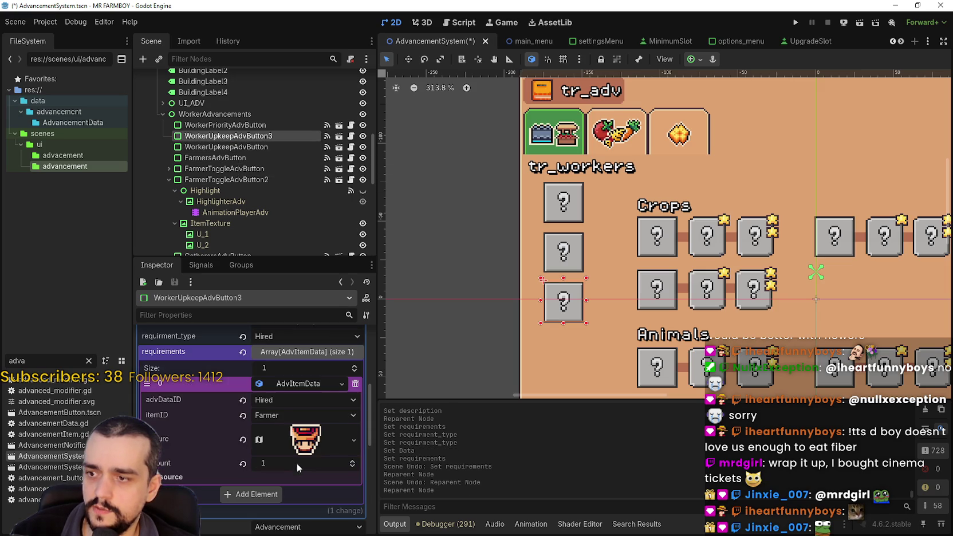
{"action": "left_click", "coordinate": [280, 388]}
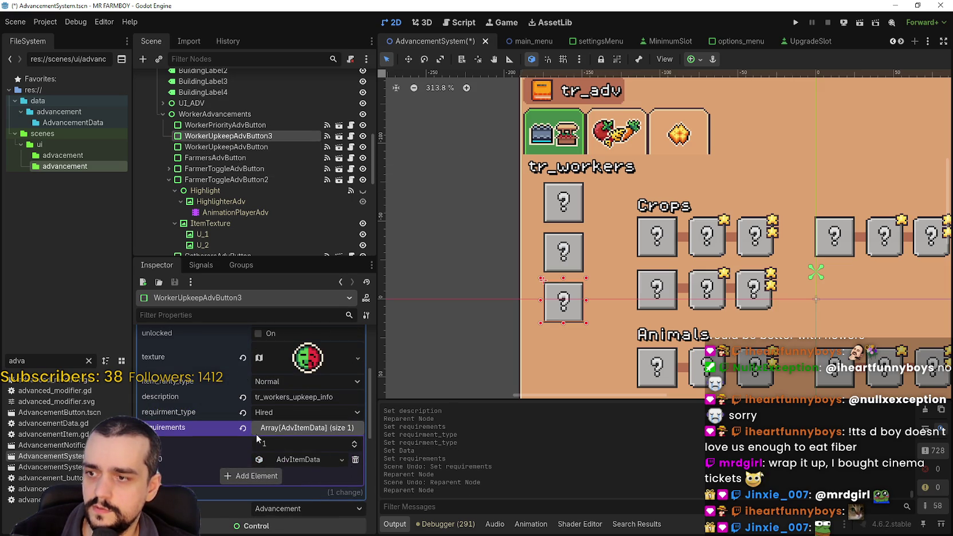
{"action": "left_click", "coordinate": [255, 435]}
{"action": "scroll", "coordinate": [281, 458], "scroll_direction": "up", "scroll_amount": 5}
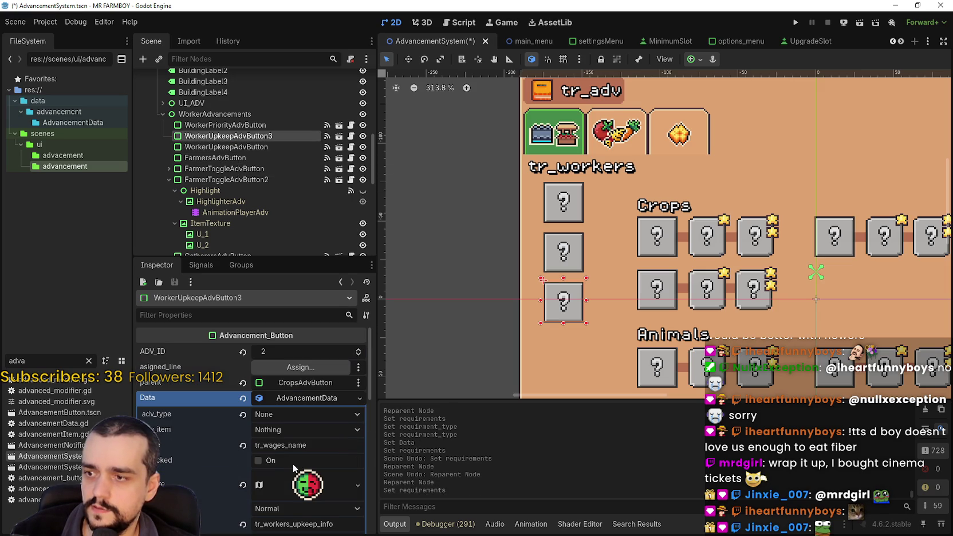
{"action": "left_click", "coordinate": [302, 383]}
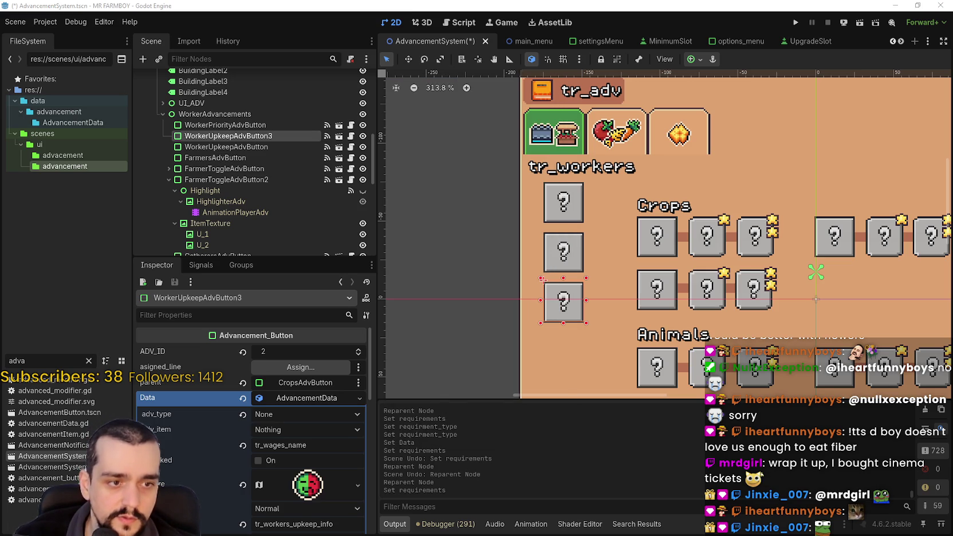
{"action": "type", "text": "work"}
{"action": "left_click", "coordinate": [482, 253]}
{"action": "left_click", "coordinate": [440, 429]}
{"action": "key", "text": "ctrl+s"}
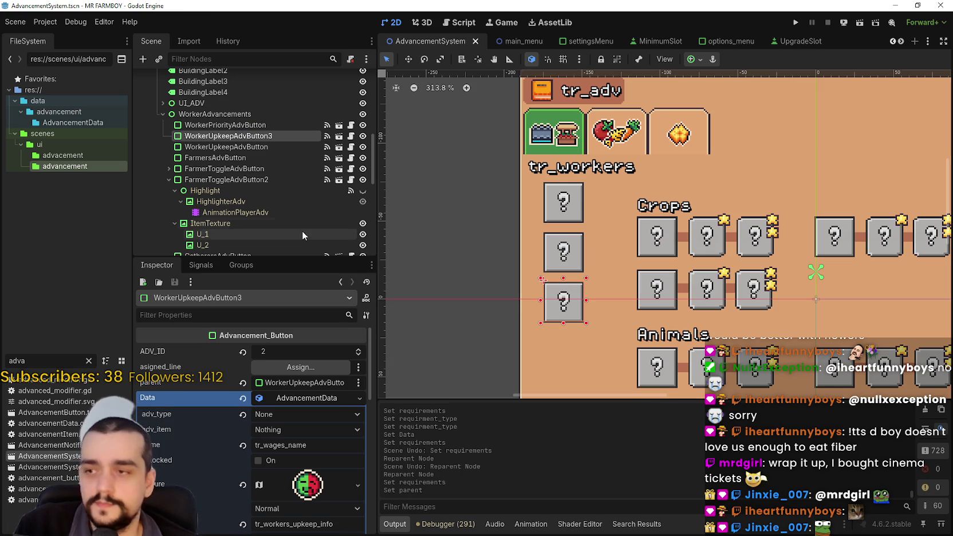
Step: Rename the node WorkerUpkeepAdvButton3 to WorkerWarehouseReservedAdvButton
{"action": "double_click", "coordinate": [271, 135]}
{"action": "key", "text": "BackSpace"}
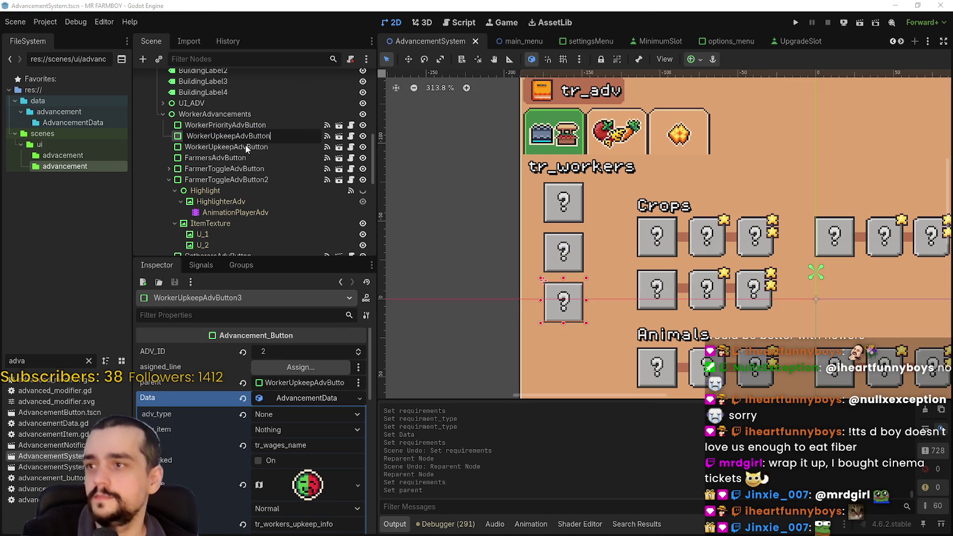
{"action": "left_click_drag", "start_coordinate": [236, 138], "coordinate": [211, 135]}
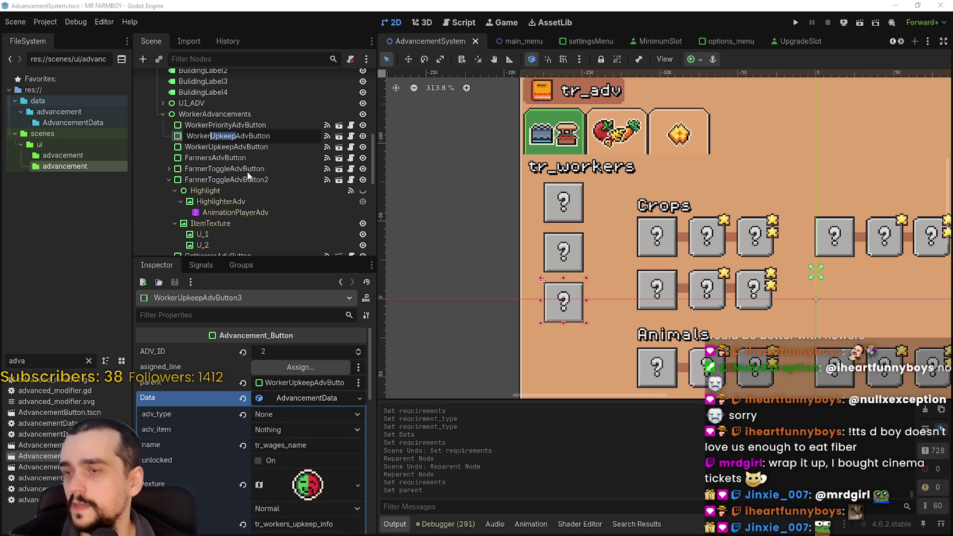
{"action": "type", "text": "Wareh"}
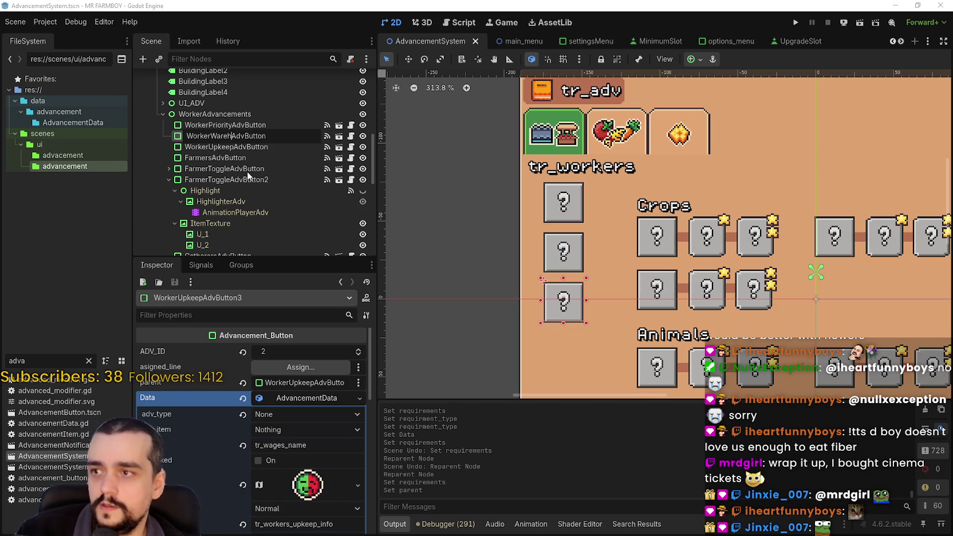
{"action": "type", "text": "ouse"}
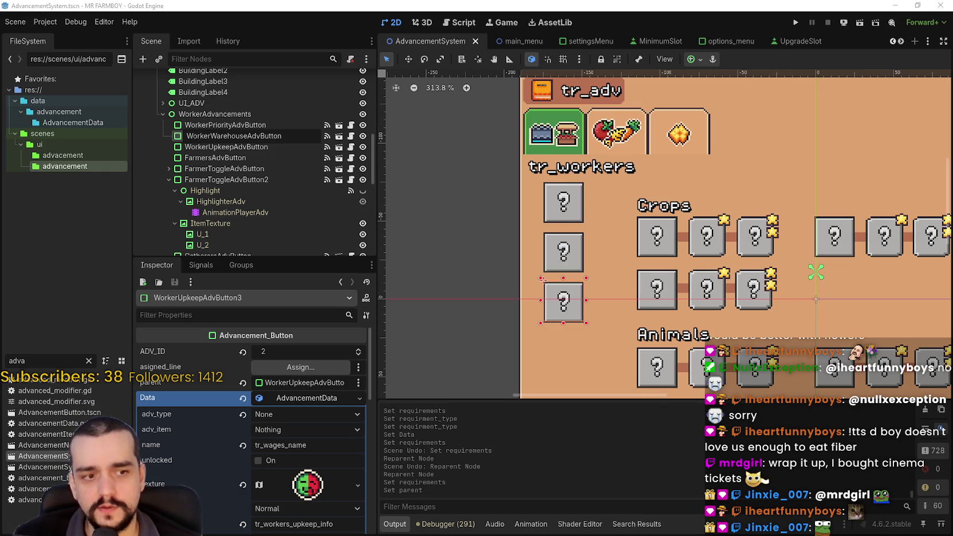
{"action": "key", "text": "Escape"}
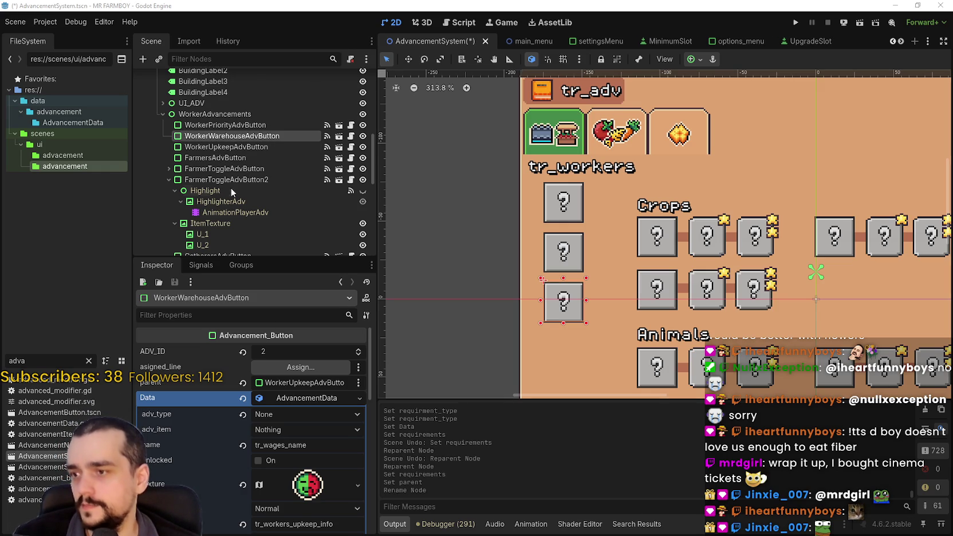
{"action": "left_click", "coordinate": [245, 136]}
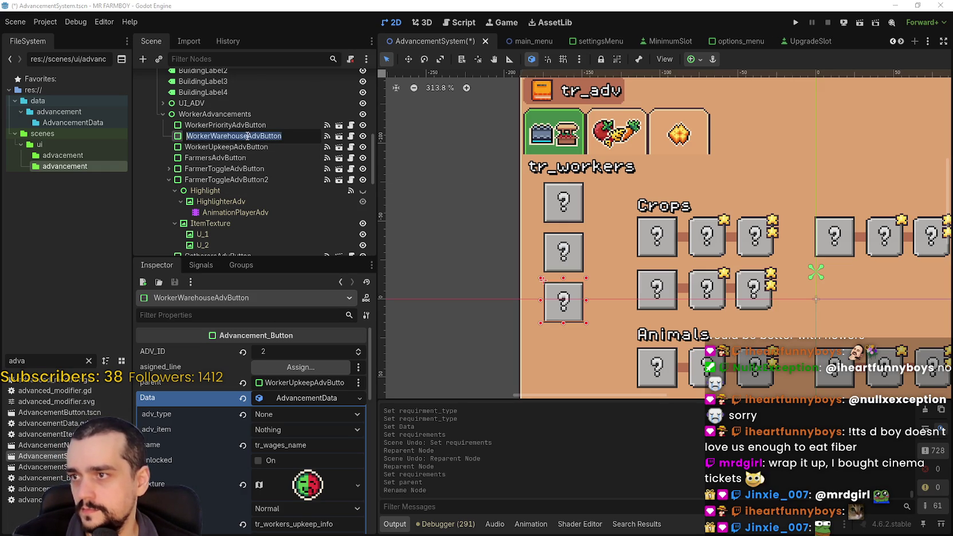
{"action": "type", "text": "Reserved"}
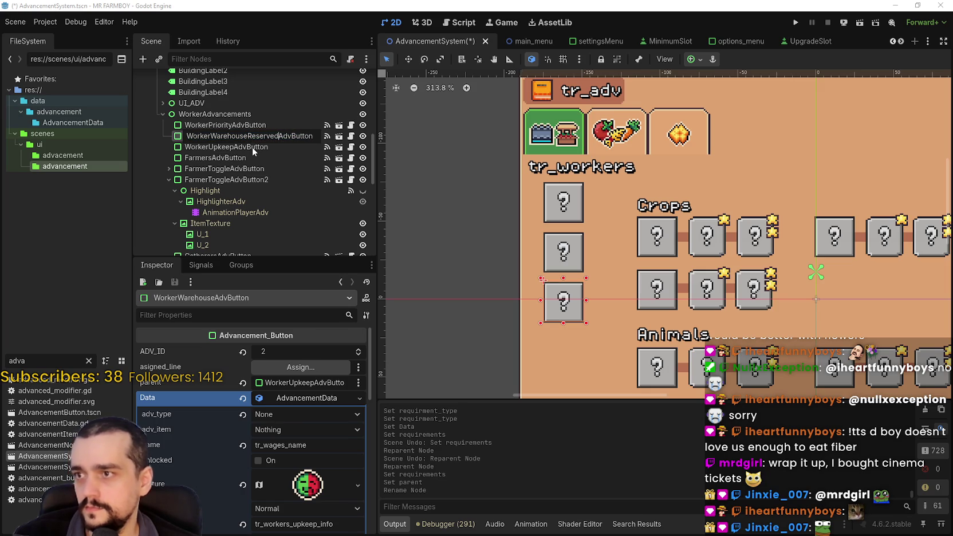
{"action": "key", "text": "Return"}
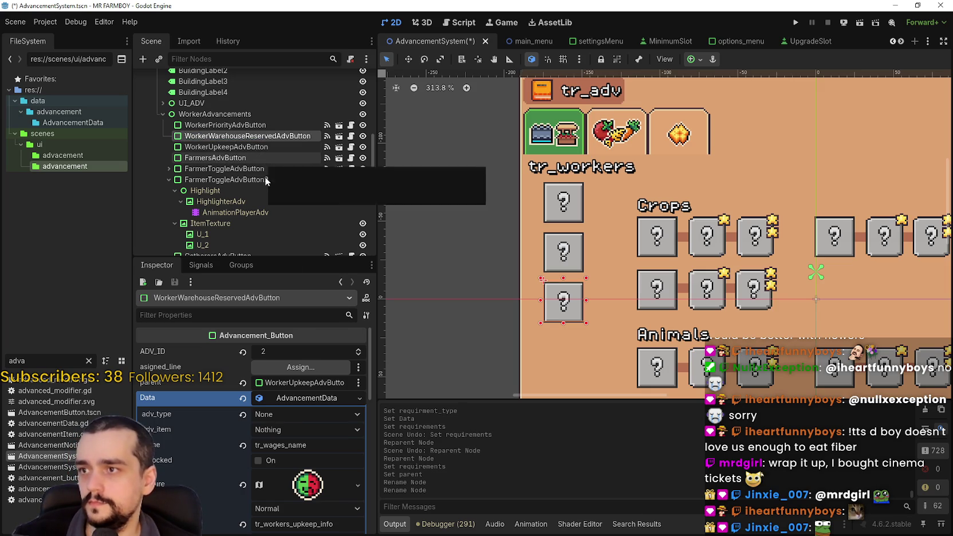
Step: Save the AdvancementSystem scene and collapse the button's AdvancementData resource
{"action": "left_click", "coordinate": [307, 442]}
{"action": "scroll", "coordinate": [303, 437], "scroll_direction": "down", "scroll_amount": 3}
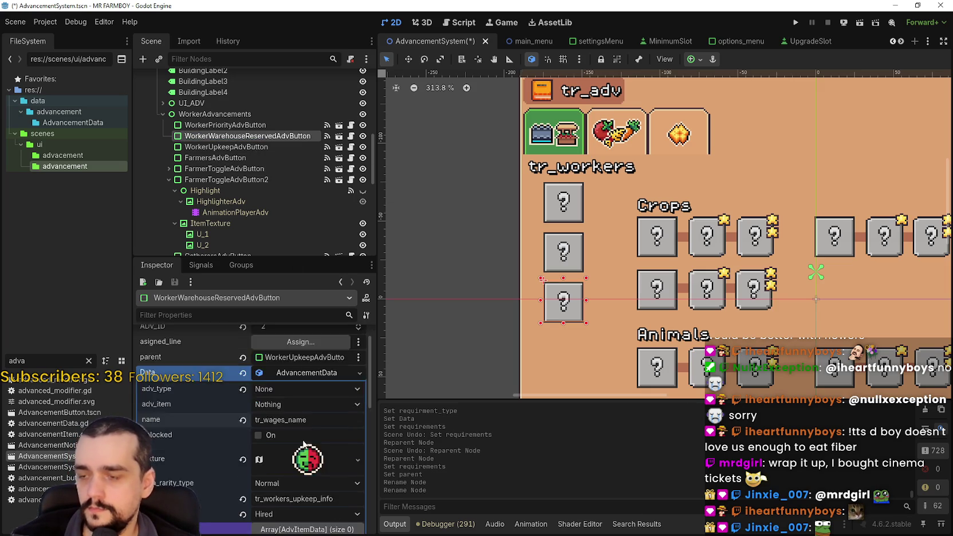
{"action": "scroll", "coordinate": [303, 437], "scroll_direction": "up", "scroll_amount": 3}
{"action": "key", "text": "ctrl+s"}
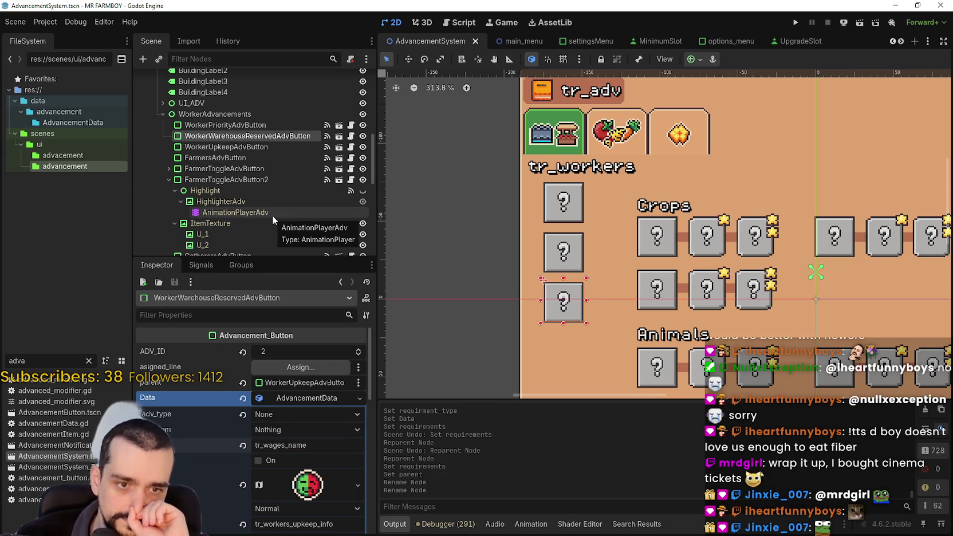
{"action": "left_click", "coordinate": [285, 398]}
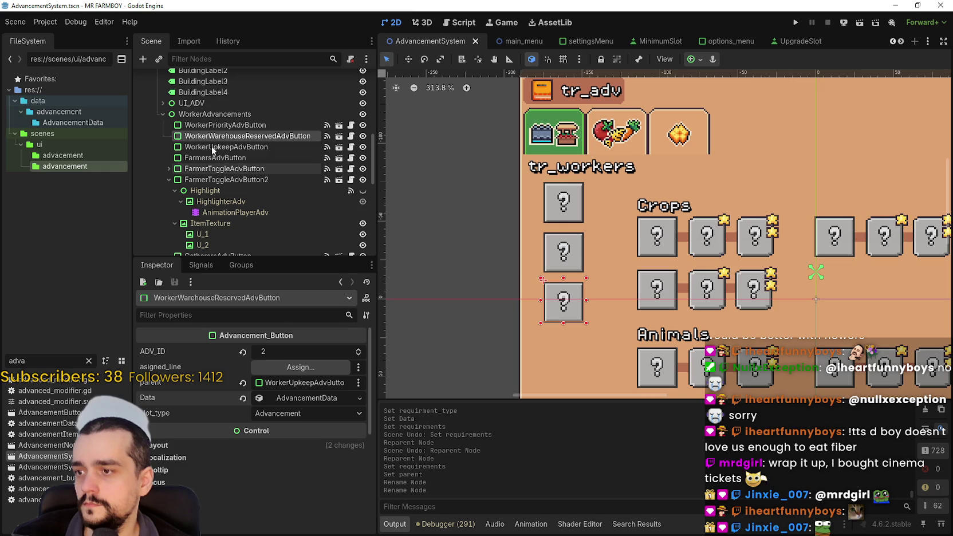
Step: Change WorkerPriorityAdvButton's parent from CropsAdvButton to WorkerUpkeepAdvButton, then save the scene
{"action": "left_click", "coordinate": [218, 126]}
{"action": "scroll", "coordinate": [316, 460], "scroll_direction": "up", "scroll_amount": 3}
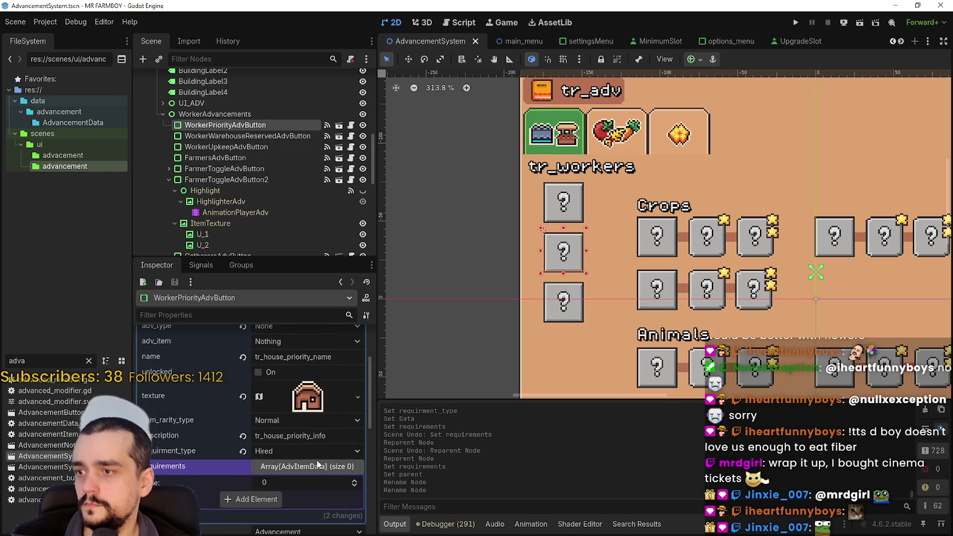
{"action": "scroll", "coordinate": [318, 464], "scroll_direction": "up", "scroll_amount": 3}
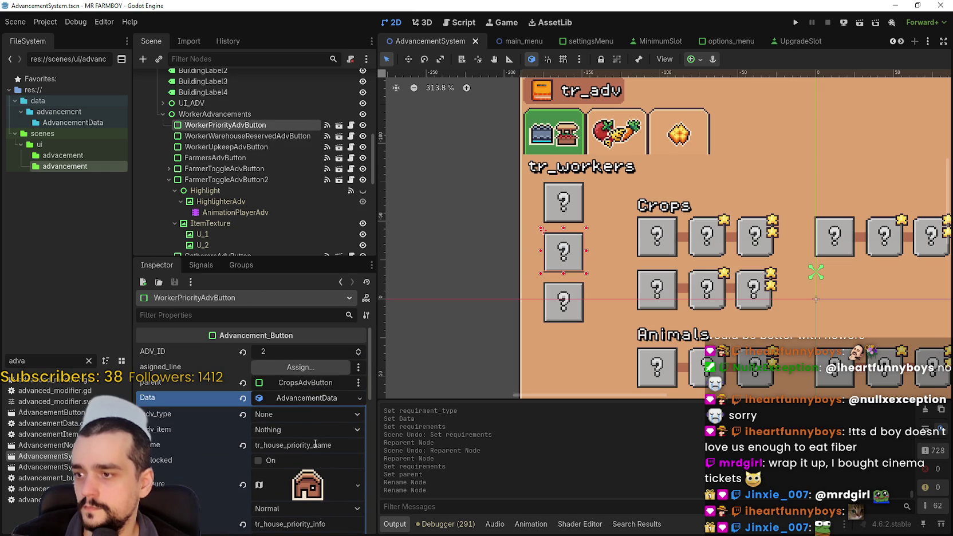
{"action": "left_click", "coordinate": [308, 383]}
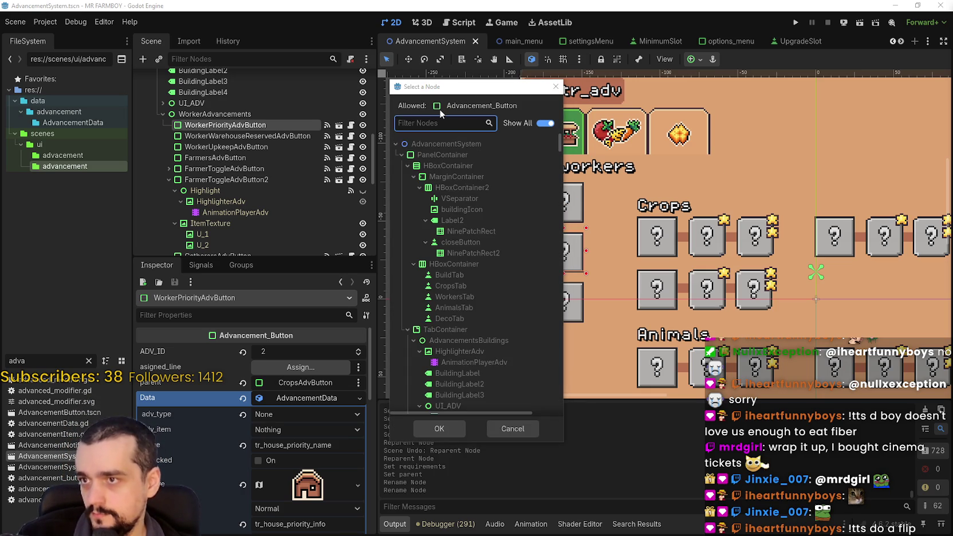
{"action": "left_click", "coordinate": [437, 120]}
{"action": "type", "text": "up"}
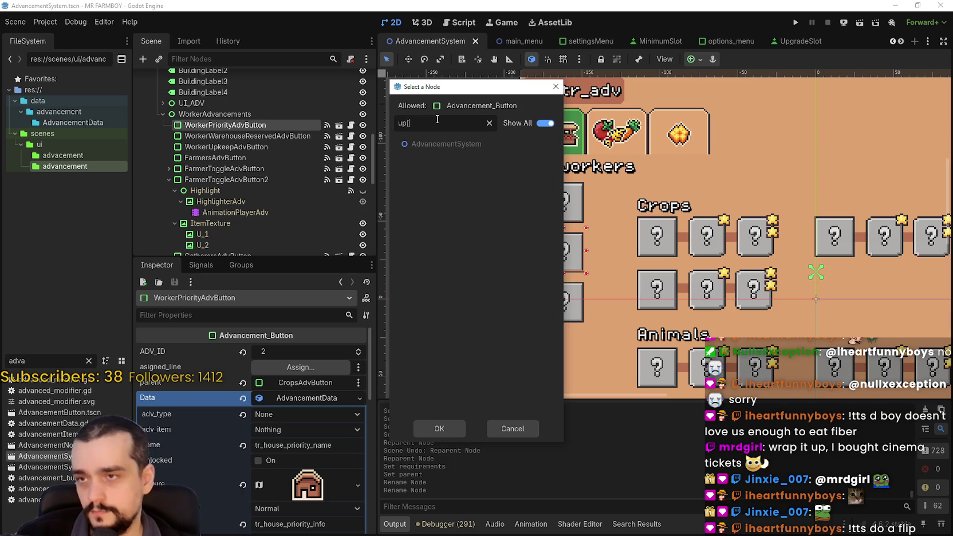
{"action": "left_click", "coordinate": [482, 198]}
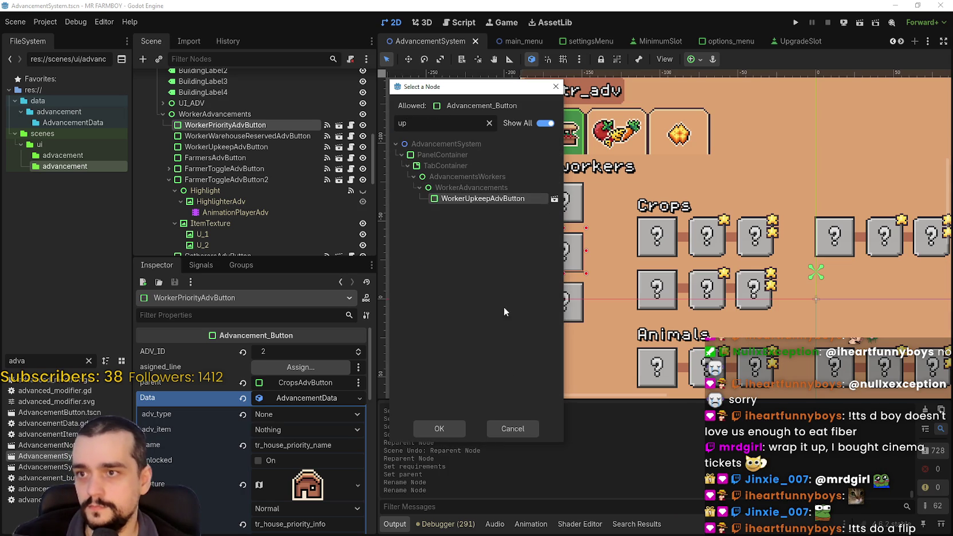
{"action": "left_click", "coordinate": [455, 432]}
{"action": "key", "text": "ctrl+s"}
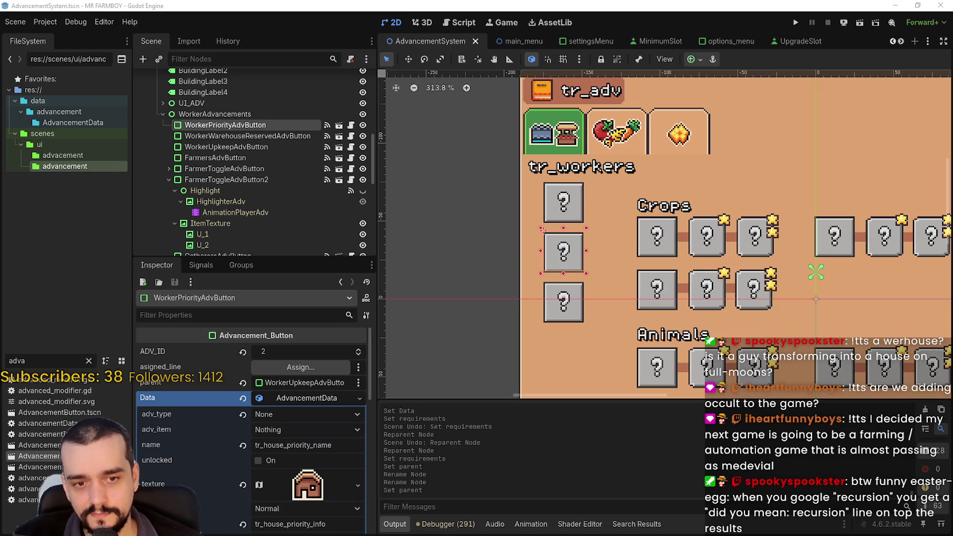
Step: Bring a blank Untitled Microsoft Paint canvas in front of the Godot editor
{"action": "key", "text": "alt+Tab"}
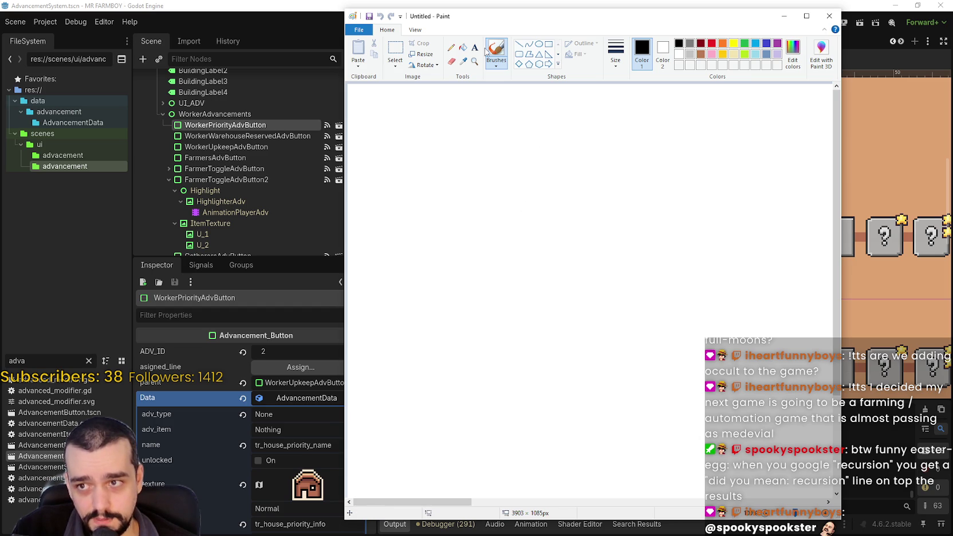
Step: Shift and widen the Paint window, then sketch a box outline with an arch
{"action": "left_click_drag", "start_coordinate": [478, 19], "coordinate": [457, 18]}
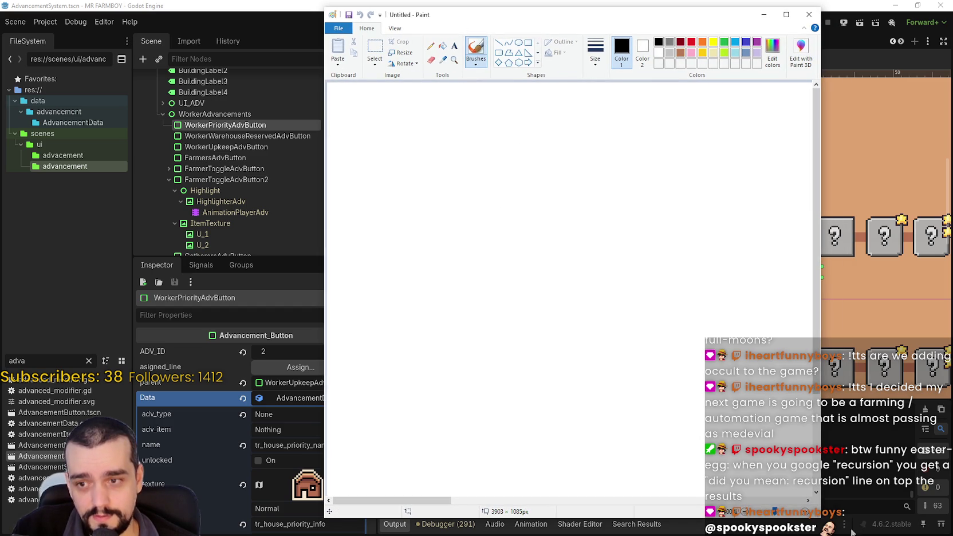
{"action": "left_click_drag", "start_coordinate": [820, 515], "coordinate": [830, 514]}
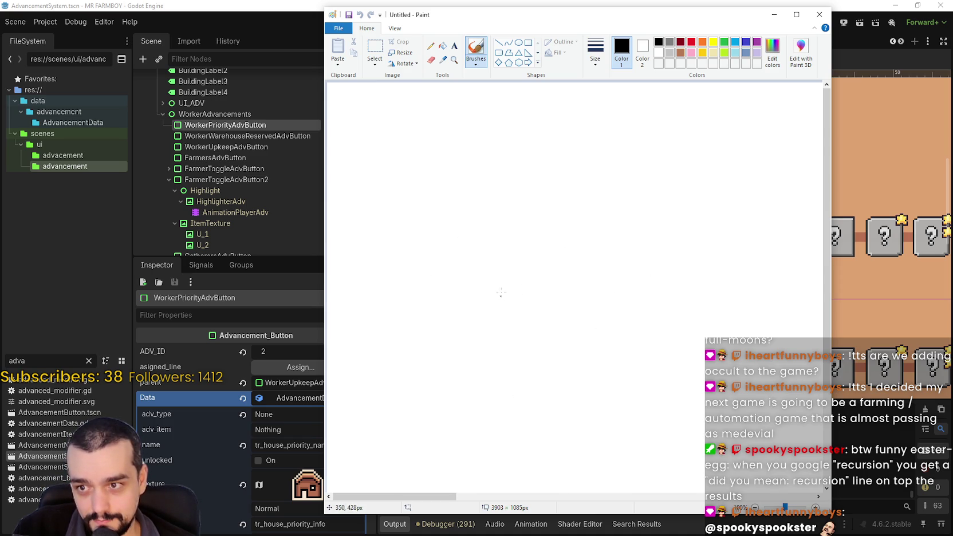
{"action": "mouse_move", "coordinate": [586, 345]}
{"action": "left_mouse_down"}
{"action": "mouse_move", "coordinate": [582, 236]}
{"action": "mouse_move", "coordinate": [594, 238]}
{"action": "left_mouse_up"}
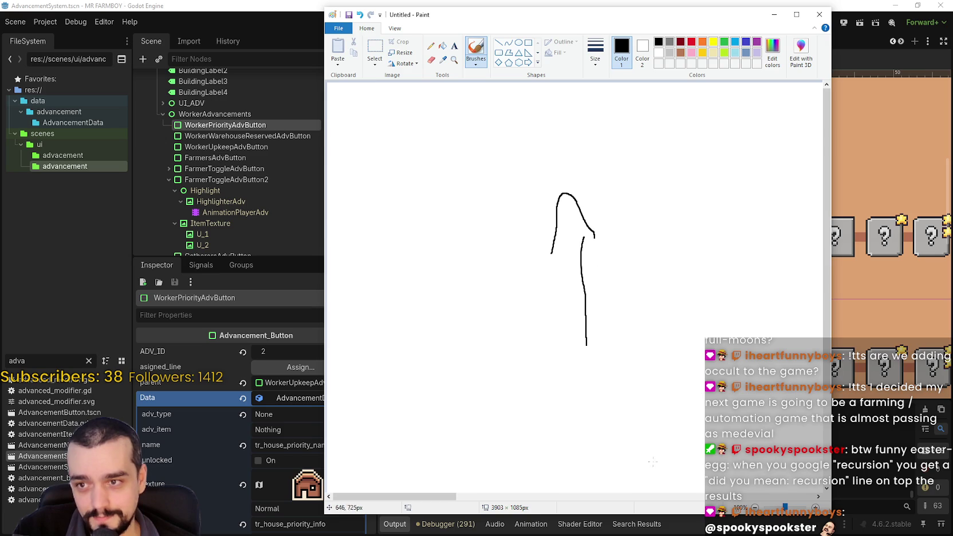
{"action": "left_click_drag", "start_coordinate": [451, 125], "coordinate": [466, 206]}
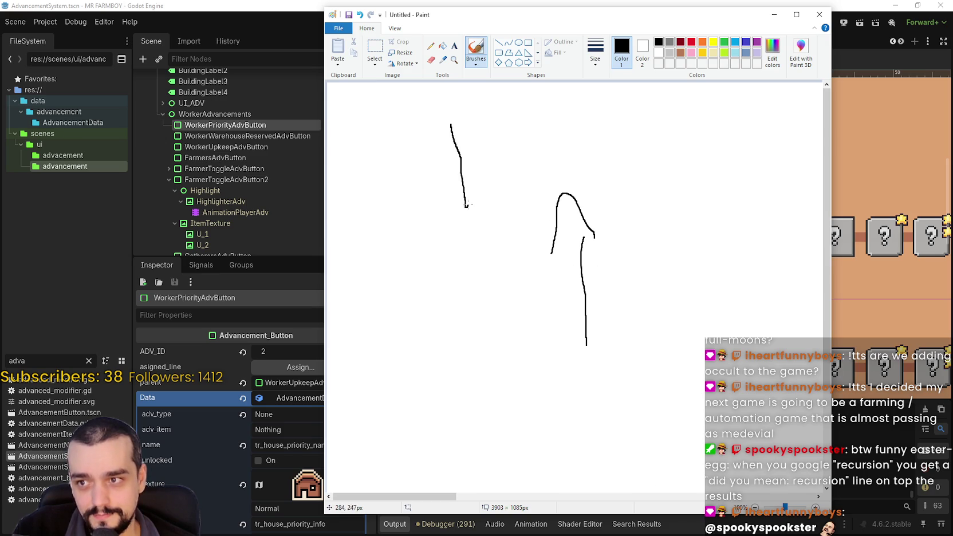
{"action": "mouse_move", "coordinate": [457, 107]}
{"action": "left_mouse_down"}
{"action": "mouse_move", "coordinate": [630, 130]}
{"action": "mouse_move", "coordinate": [610, 203]}
{"action": "mouse_move", "coordinate": [476, 199]}
{"action": "left_mouse_up"}
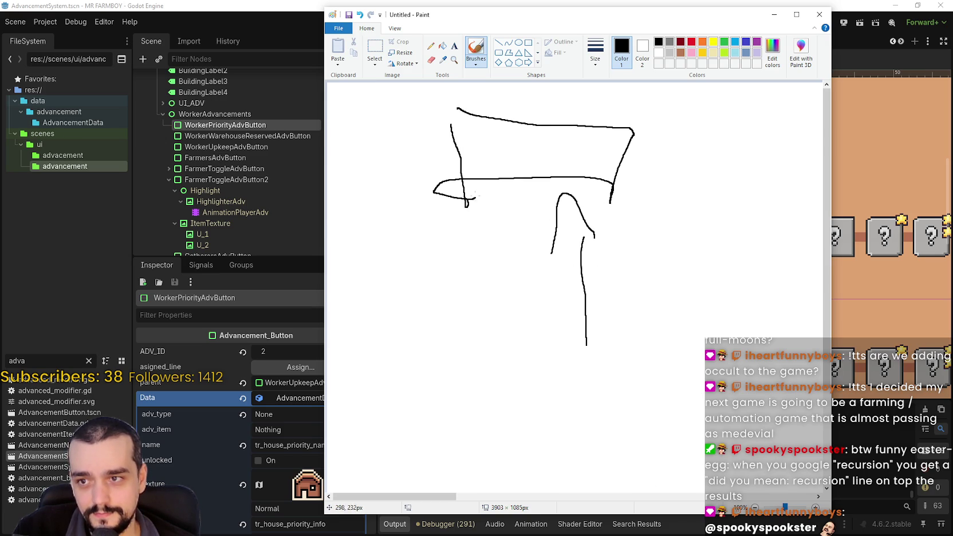
Step: Add inner strokes, a curve and a small loop to the sketch, then return to Steam's event draft
{"action": "left_click_drag", "start_coordinate": [454, 94], "coordinate": [458, 218]}
{"action": "left_click_drag", "start_coordinate": [571, 109], "coordinate": [570, 168]}
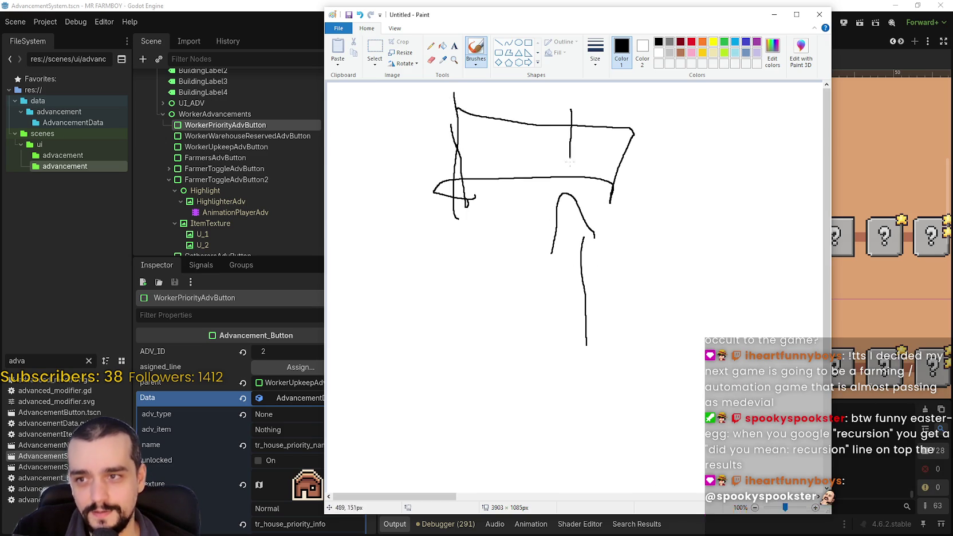
{"action": "mouse_move", "coordinate": [545, 108]}
{"action": "left_mouse_down"}
{"action": "mouse_move", "coordinate": [505, 107]}
{"action": "mouse_move", "coordinate": [518, 182]}
{"action": "left_mouse_up"}
{"action": "mouse_move", "coordinate": [535, 151]}
{"action": "left_mouse_down"}
{"action": "mouse_move", "coordinate": [539, 143]}
{"action": "mouse_move", "coordinate": [543, 152]}
{"action": "left_mouse_up"}
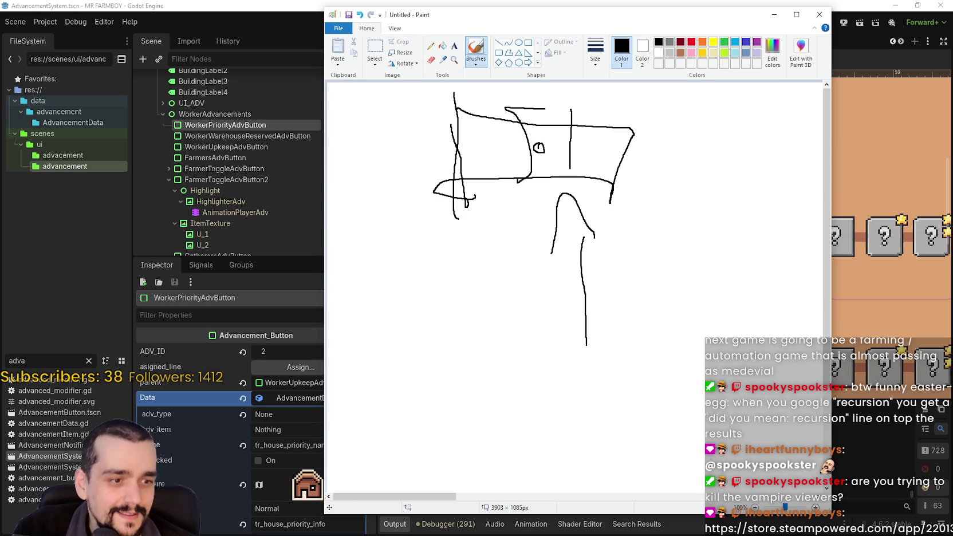
{"action": "key", "text": "alt+Tab"}
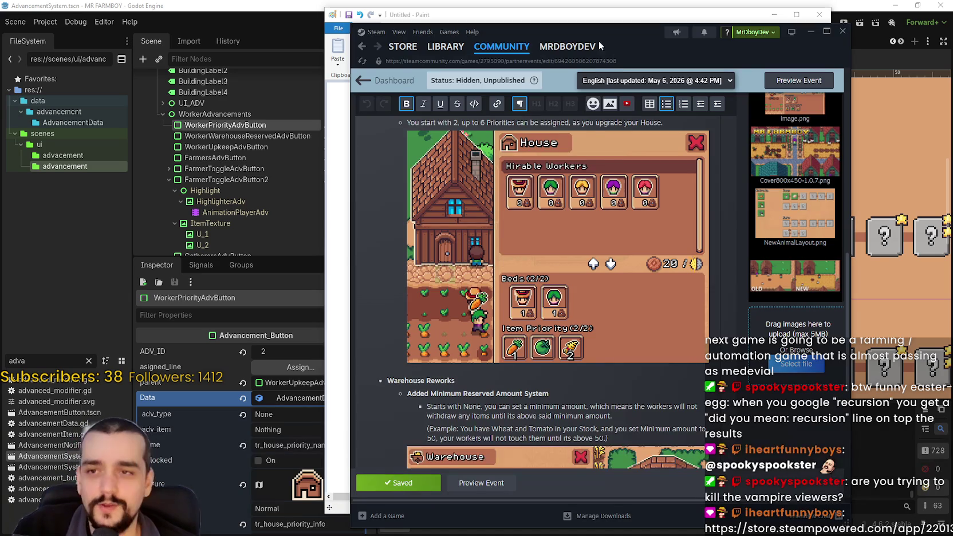
Step: Bring the Date Everything! Steam store page over Paint and move it up-left
{"action": "key", "text": "alt+Tab"}
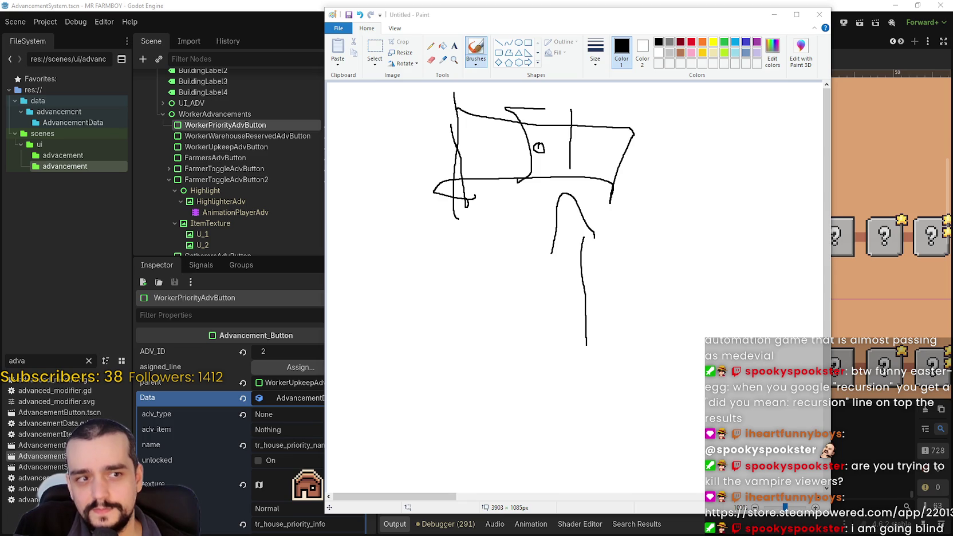
{"action": "key", "text": "alt+Tab"}
{"action": "left_click_drag", "start_coordinate": [604, 97], "coordinate": [564, 73]}
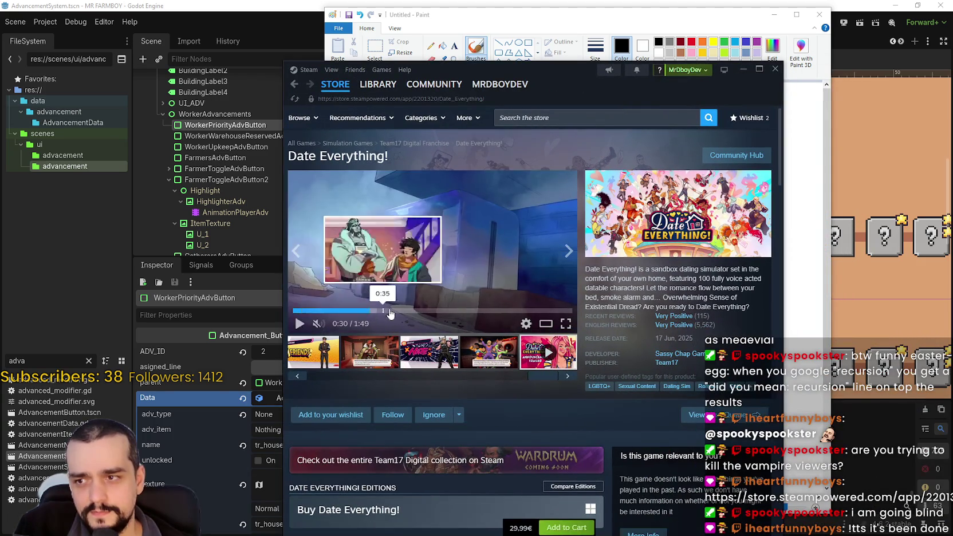
Step: Skip through the Date Everything! trailer (1:16, 1:27, 0:29, 0:41, 1:01, 1:09) and pause it
{"action": "left_click", "coordinate": [484, 311]}
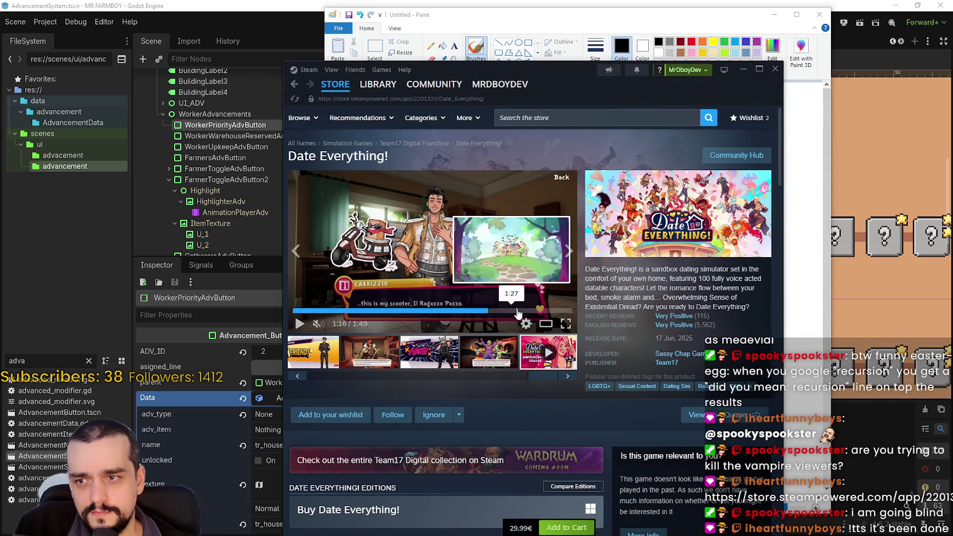
{"action": "left_click", "coordinate": [517, 311]}
{"action": "left_click", "coordinate": [320, 375]}
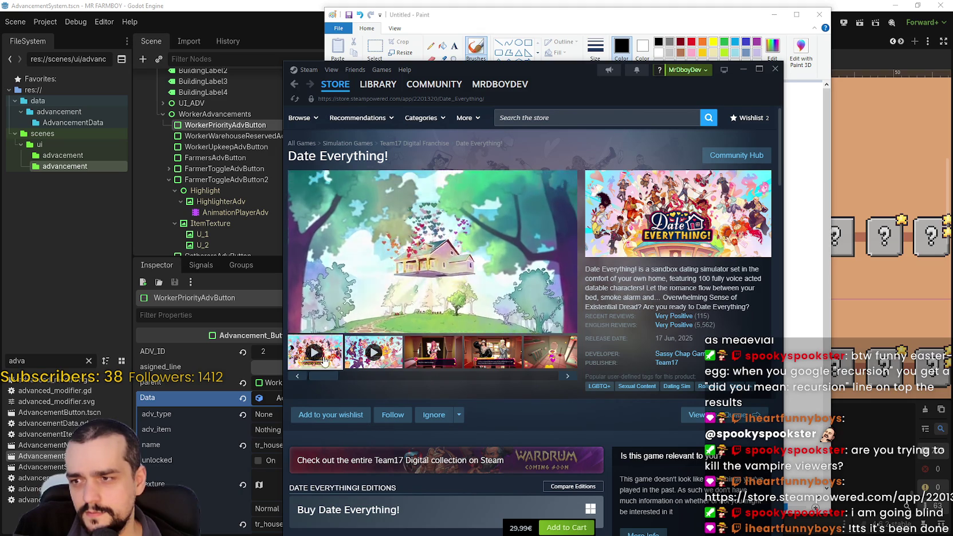
{"action": "left_click", "coordinate": [385, 311]}
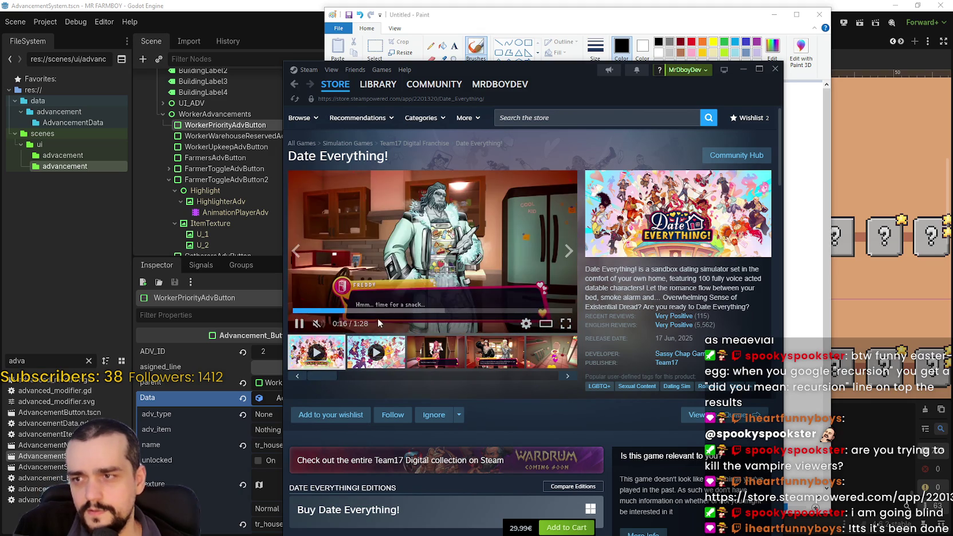
{"action": "left_click", "coordinate": [424, 318]}
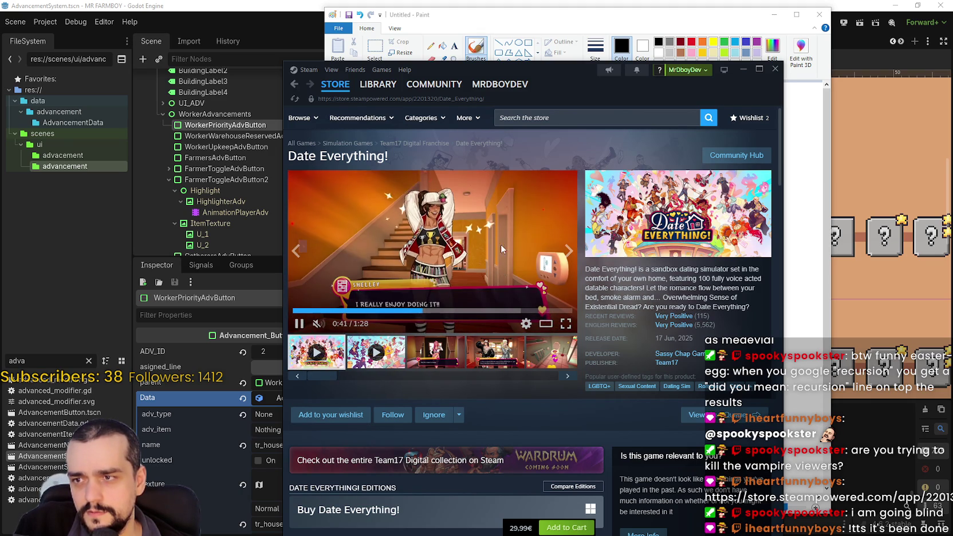
{"action": "left_click", "coordinate": [483, 315]}
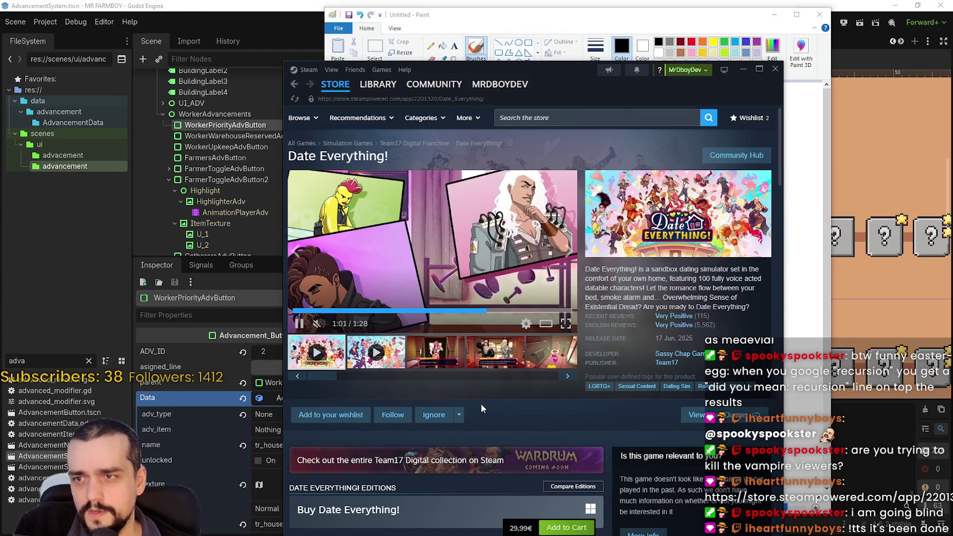
{"action": "left_click", "coordinate": [514, 310]}
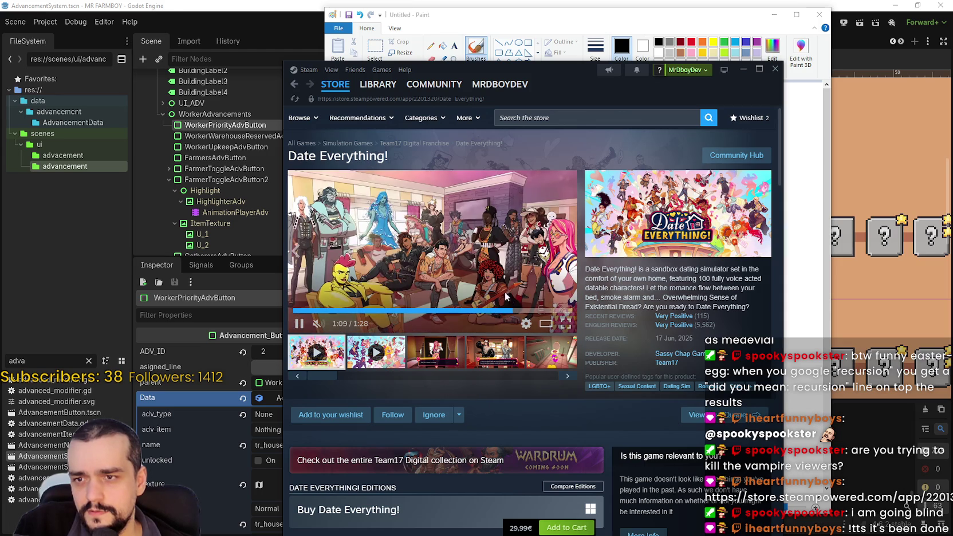
{"action": "left_click", "coordinate": [464, 235]}
Step: Select the start of the game description, then minimize Steam to reveal the Paint sketch
{"action": "left_click_drag", "start_coordinate": [565, 75], "coordinate": [588, 42]}
{"action": "mouse_move", "coordinate": [635, 236]}
{"action": "left_mouse_down"}
{"action": "mouse_move", "coordinate": [797, 237]}
{"action": "mouse_move", "coordinate": [791, 267]}
{"action": "left_mouse_up"}
{"action": "left_click_drag", "start_coordinate": [777, 57], "coordinate": [720, 48]}
{"action": "left_click", "coordinate": [721, 29]}
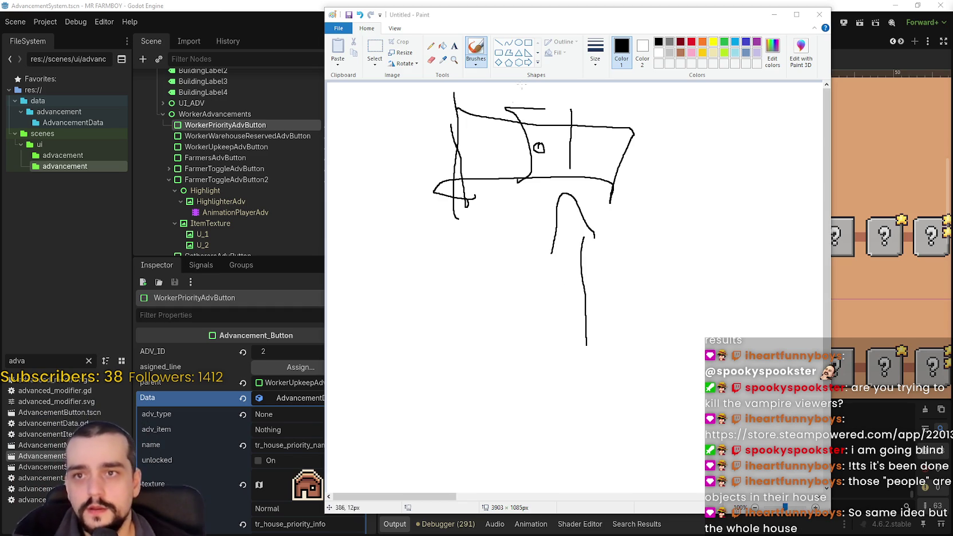
Step: Close Paint without saving and expand WorkerWarehouseReservedAdvButton's Data resource and texture
{"action": "left_click", "coordinate": [819, 14]}
{"action": "left_click", "coordinate": [584, 263]}
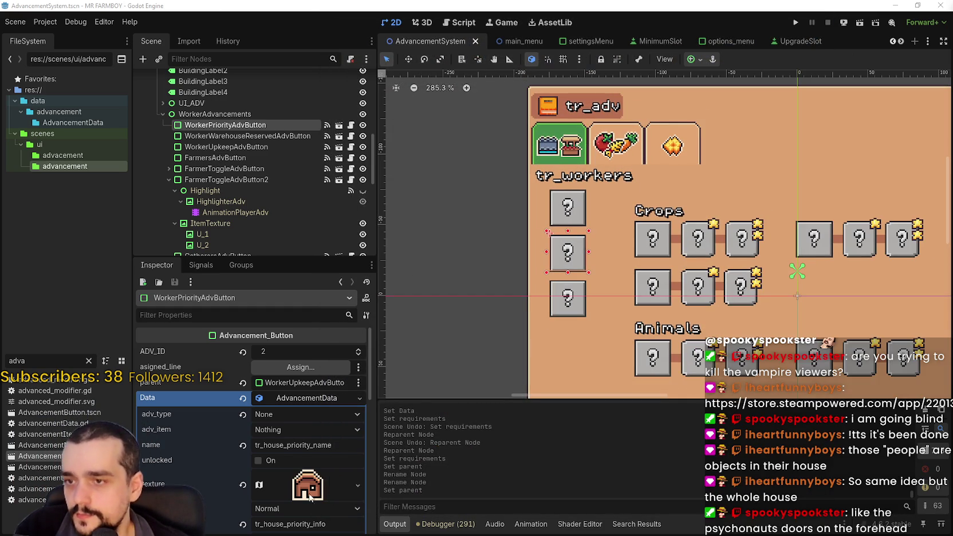
{"action": "left_click", "coordinate": [293, 397]}
{"action": "left_click", "coordinate": [258, 136]}
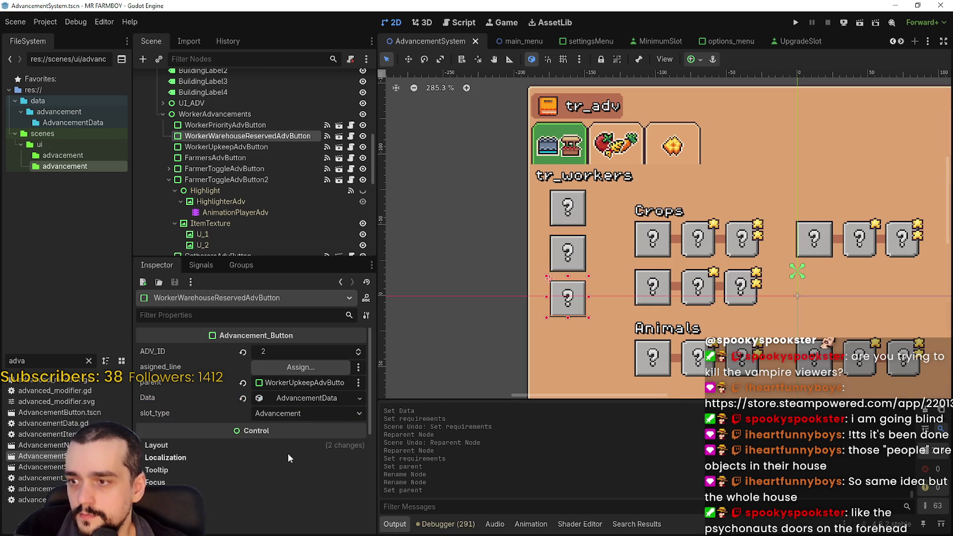
{"action": "left_click", "coordinate": [301, 399]}
{"action": "scroll", "coordinate": [297, 412], "scroll_direction": "down", "scroll_amount": 5}
{"action": "left_click", "coordinate": [308, 404]}
Step: In the Region Editor, find the cart icon and outline it as the region starting at x 48, y 1696
{"action": "scroll", "coordinate": [286, 423], "scroll_direction": "down", "scroll_amount": 2}
{"action": "scroll", "coordinate": [286, 458], "scroll_direction": "down", "scroll_amount": 4}
{"action": "left_click", "coordinate": [264, 441]}
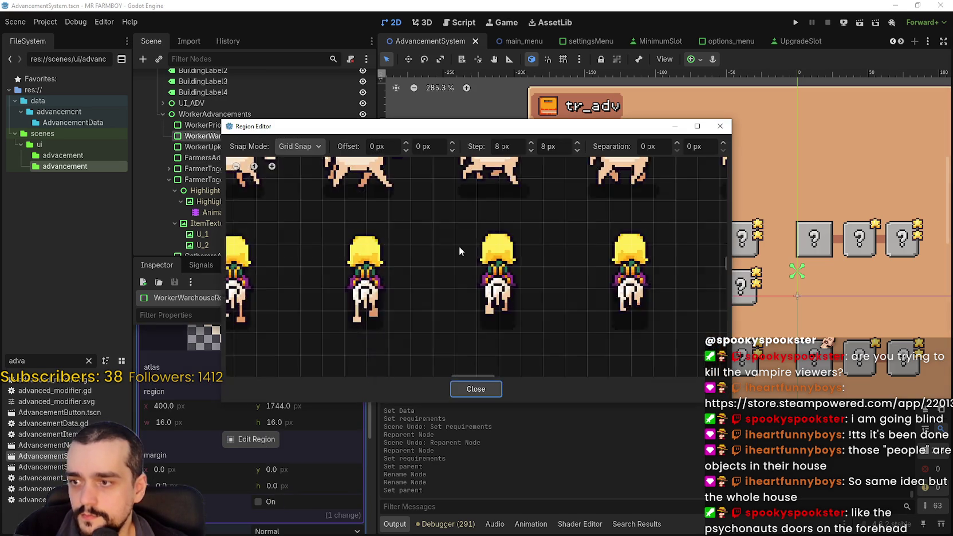
{"action": "scroll", "coordinate": [458, 248], "scroll_direction": "down", "scroll_amount": 5}
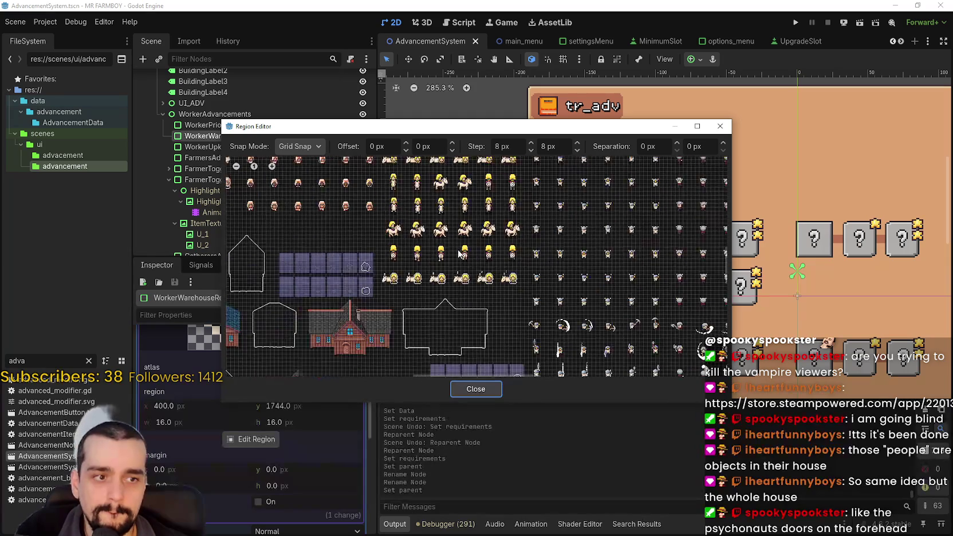
{"action": "scroll", "coordinate": [449, 255], "scroll_direction": "down", "scroll_amount": 2}
{"action": "scroll", "coordinate": [519, 283], "scroll_direction": "left", "scroll_amount": 5}
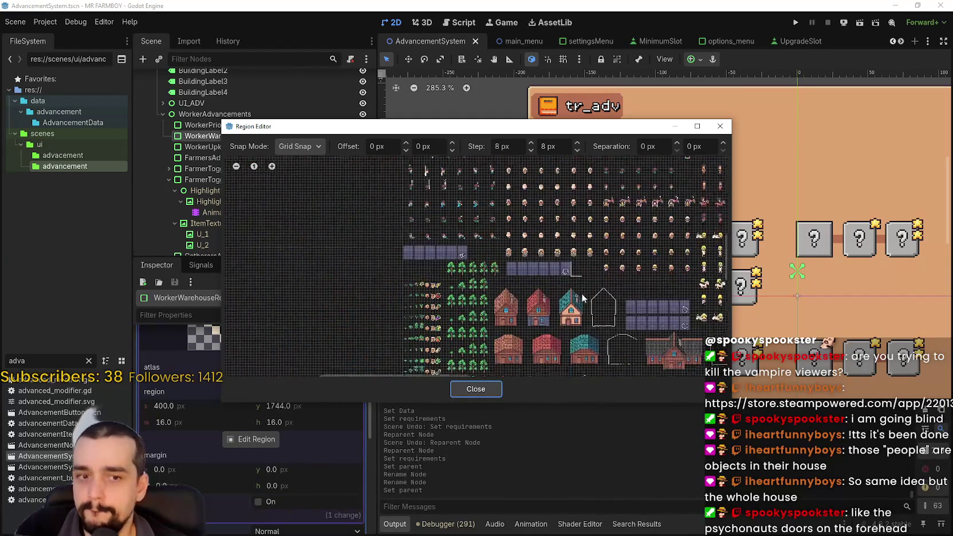
{"action": "scroll", "coordinate": [518, 283], "scroll_direction": "up", "scroll_amount": 4}
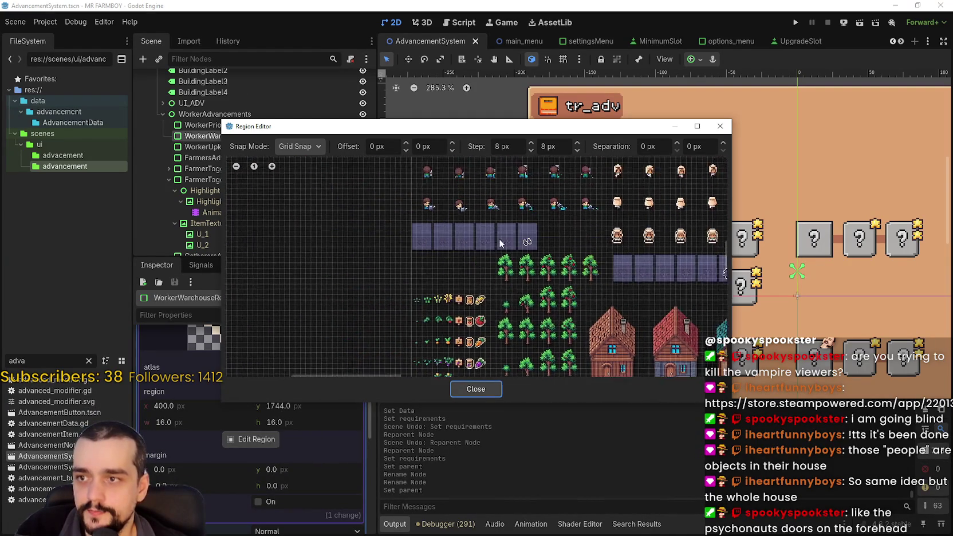
{"action": "scroll", "coordinate": [502, 297], "scroll_direction": "down", "scroll_amount": 5}
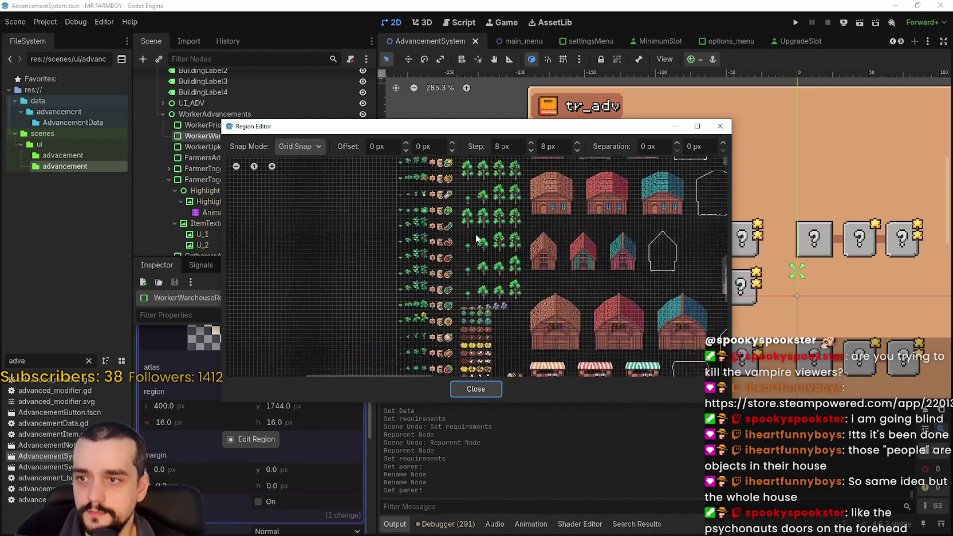
{"action": "scroll", "coordinate": [491, 296], "scroll_direction": "down", "scroll_amount": 6}
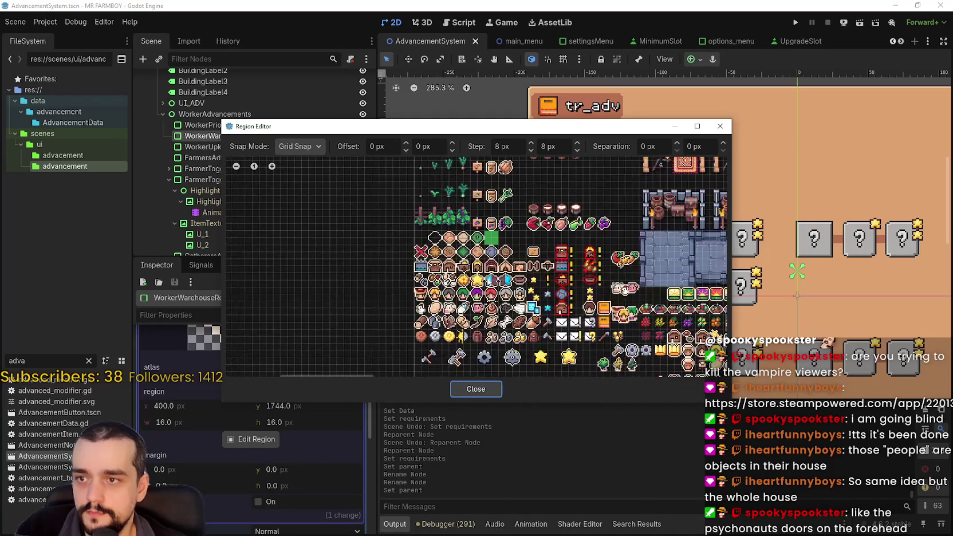
{"action": "scroll", "coordinate": [488, 286], "scroll_direction": "down", "scroll_amount": 3}
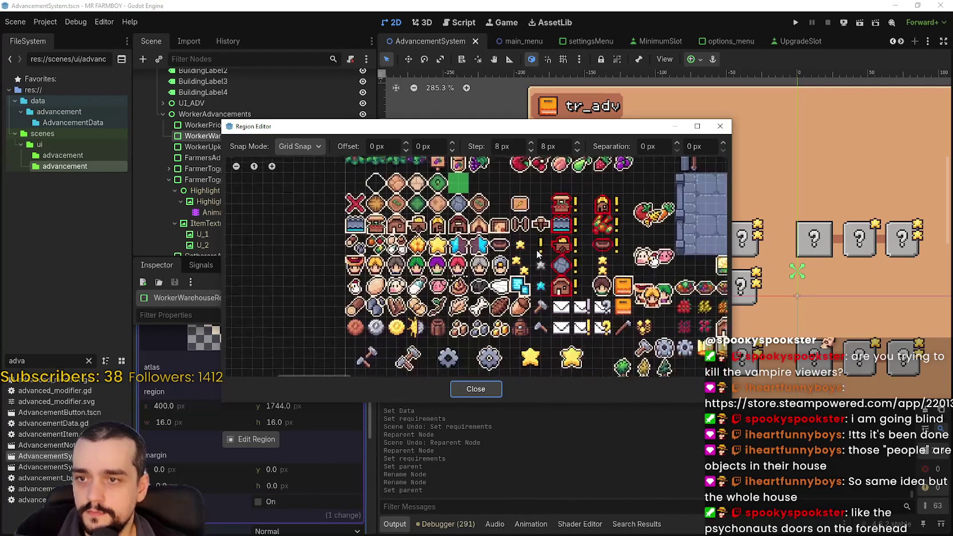
{"action": "scroll", "coordinate": [404, 261], "scroll_direction": "up", "scroll_amount": 3}
{"action": "scroll", "coordinate": [412, 235], "scroll_direction": "up", "scroll_amount": 1}
{"action": "scroll", "coordinate": [501, 235], "scroll_direction": "right", "scroll_amount": 3}
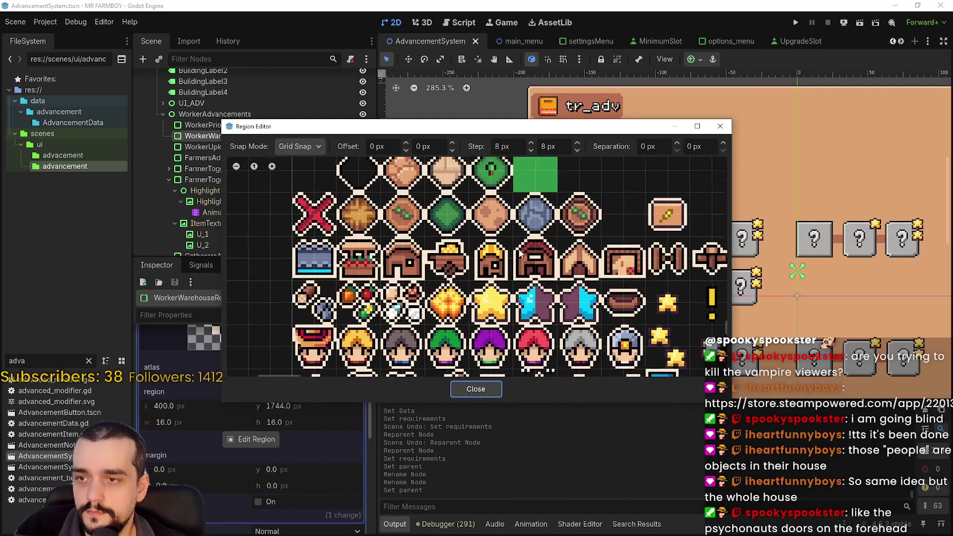
{"action": "scroll", "coordinate": [511, 243], "scroll_direction": "down", "scroll_amount": 2}
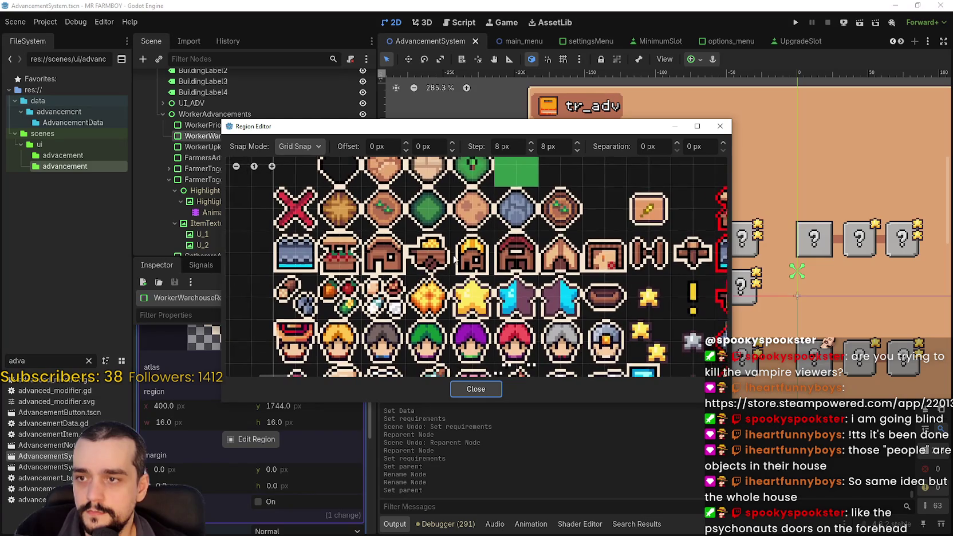
{"action": "scroll", "coordinate": [590, 278], "scroll_direction": "up", "scroll_amount": 1}
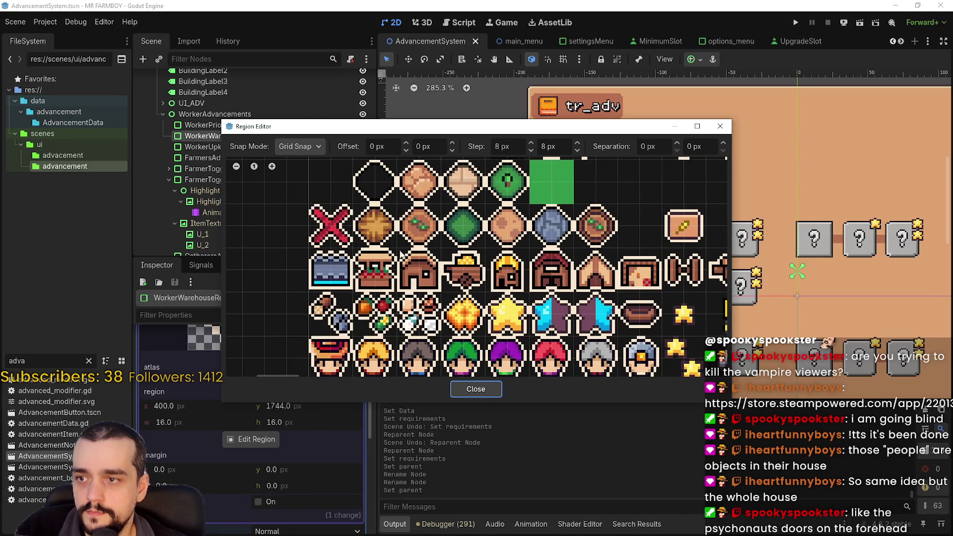
{"action": "mouse_move", "coordinate": [441, 247]}
{"action": "left_mouse_down"}
{"action": "mouse_move", "coordinate": [481, 284]}
{"action": "mouse_move", "coordinate": [463, 297]}
{"action": "left_mouse_up"}
Step: Apply the 16×16 cart region, save the AdvancementSystem scene, and switch to the MR FARMBOY Localization sheet
{"action": "left_click", "coordinate": [478, 390]}
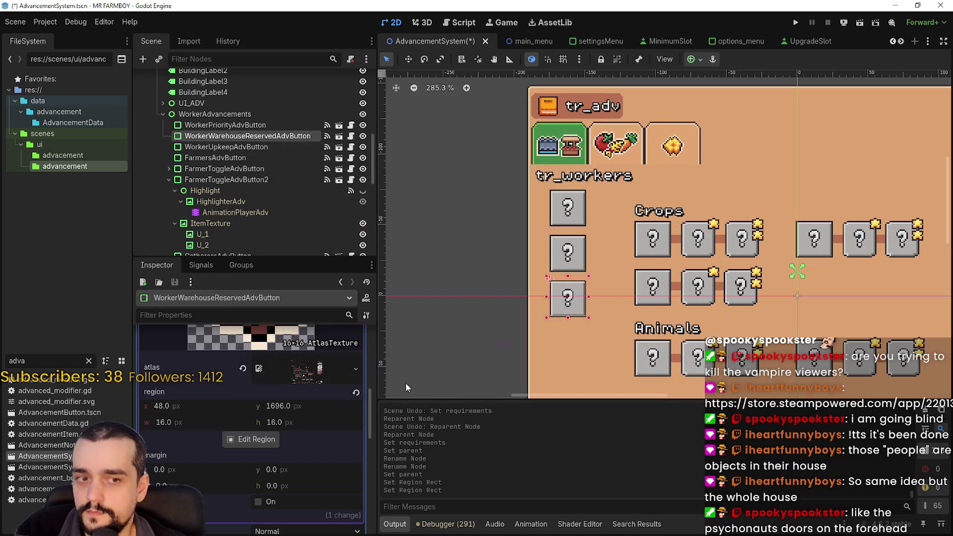
{"action": "scroll", "coordinate": [327, 401], "scroll_direction": "up", "scroll_amount": 5}
{"action": "left_click", "coordinate": [308, 407]}
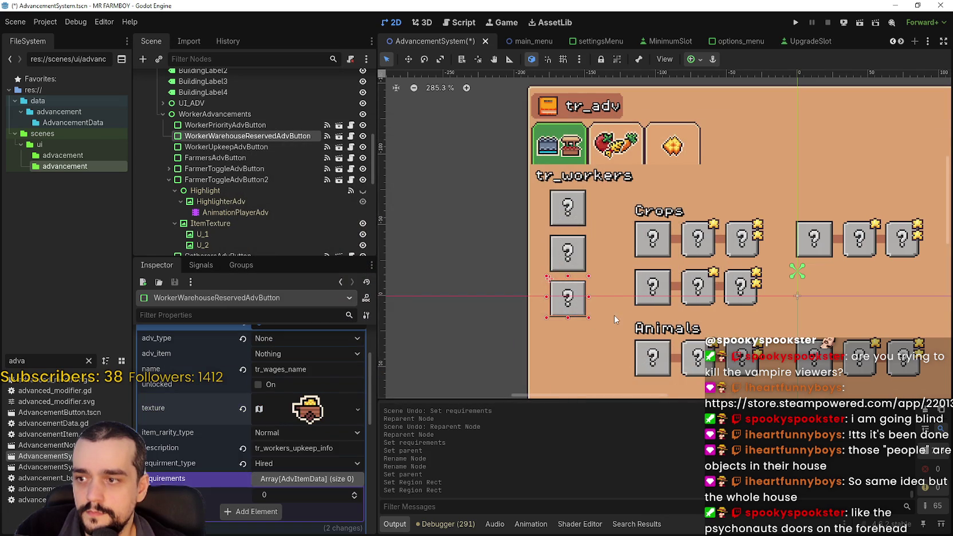
{"action": "scroll", "coordinate": [614, 315], "scroll_direction": "down", "scroll_amount": 2}
{"action": "scroll", "coordinate": [634, 295], "scroll_direction": "up", "scroll_amount": 2}
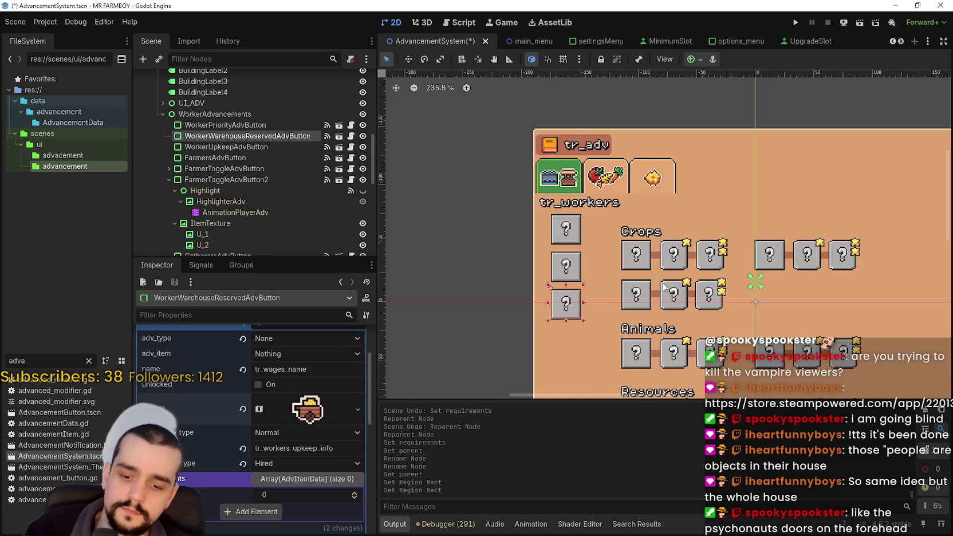
{"action": "key", "text": "ctrl+s"}
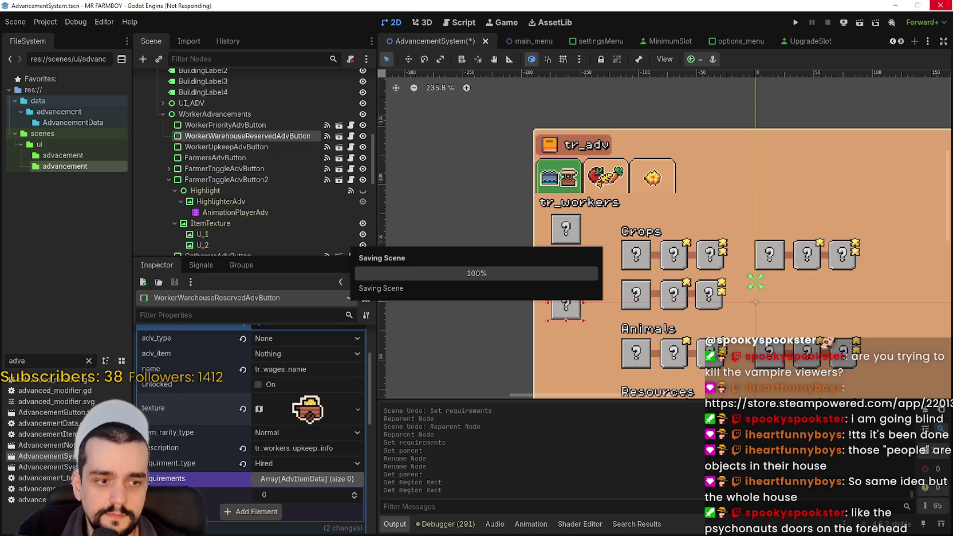
{"action": "key", "text": "alt+Tab"}
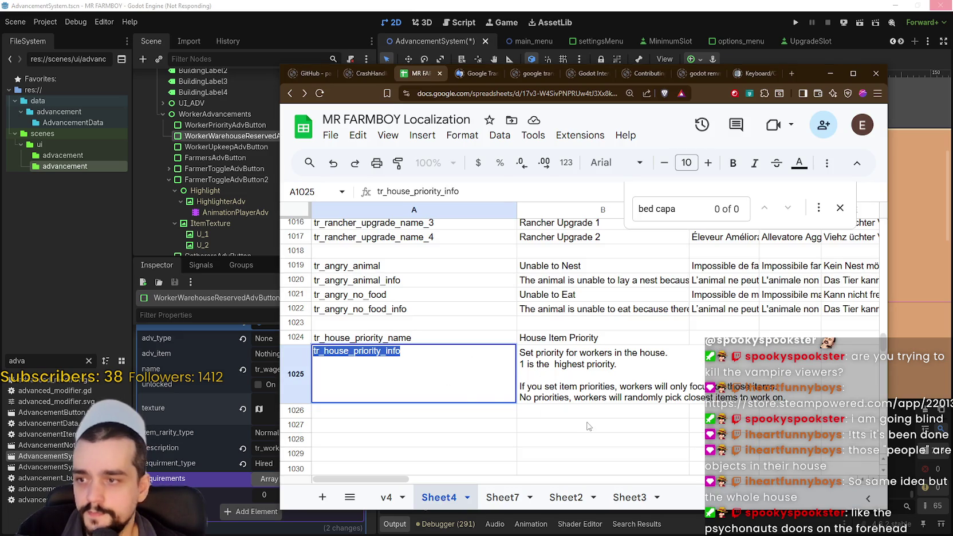
Step: Enter keys tr_warehouse_reserved_name in A1027 and tr_warehouse_reserved_info in A1028
{"action": "left_click", "coordinate": [587, 416]}
{"action": "left_click", "coordinate": [428, 425]}
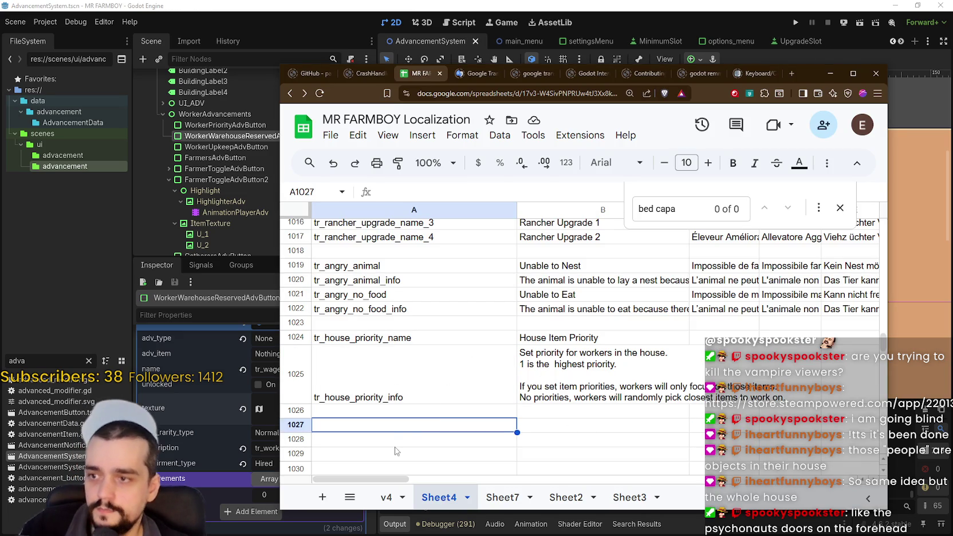
{"action": "type", "text": "t"}
{"action": "type", "text": "tr"}
{"action": "type", "text": "warehouse_"}
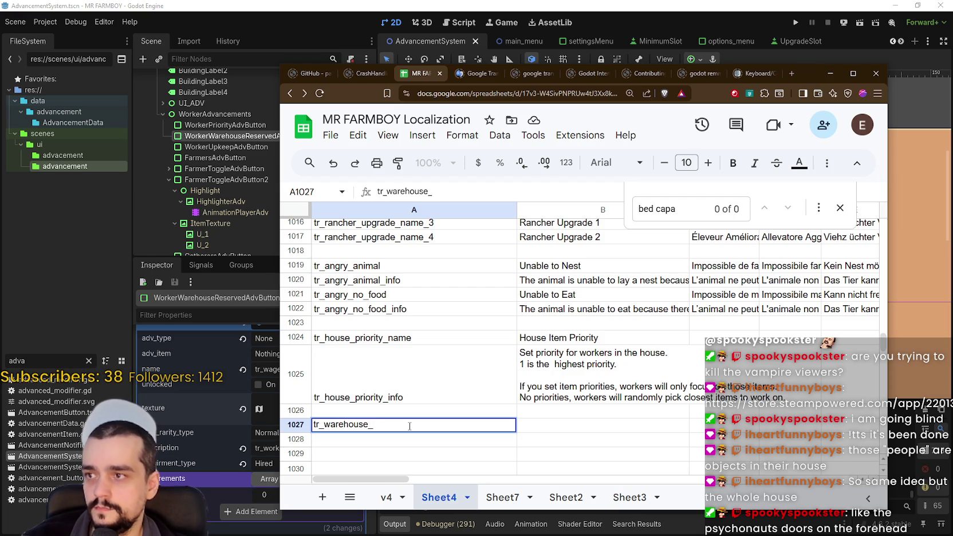
{"action": "type", "text": "e"}
{"action": "key", "text": "BackSpace"}
{"action": "key", "text": "BackSpace"}
{"action": "type", "text": "reserved_name"}
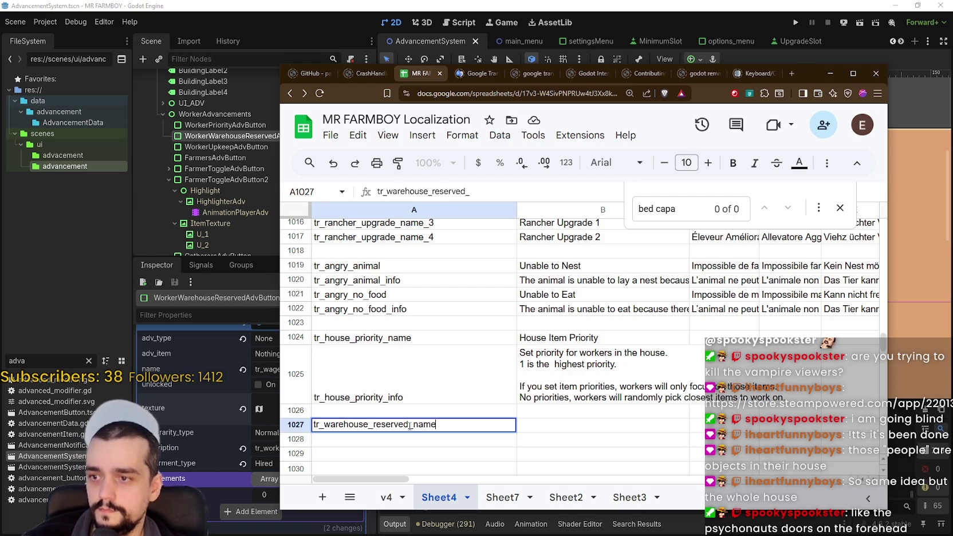
{"action": "key", "text": "Return"}
{"action": "type", "text": "tr_warehou"}
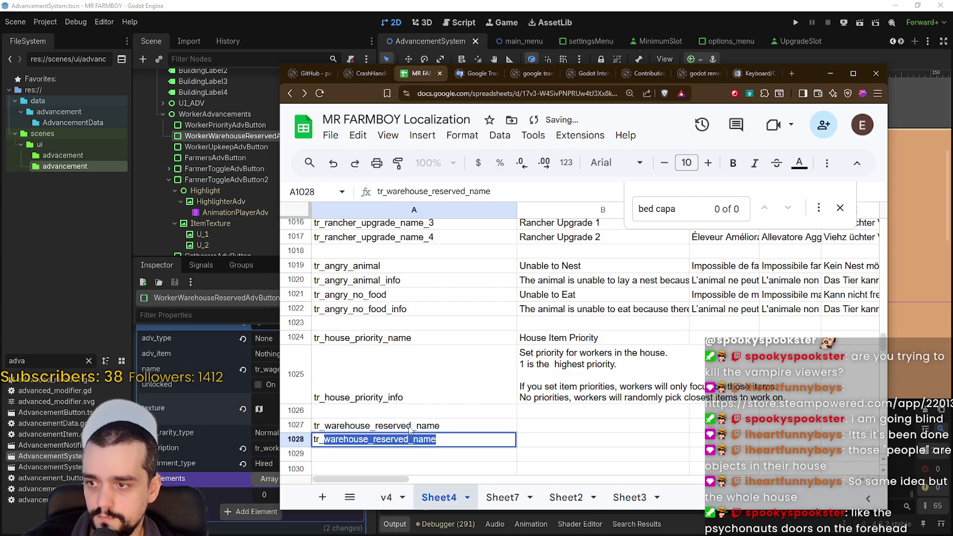
{"action": "type", "text": "se_"}
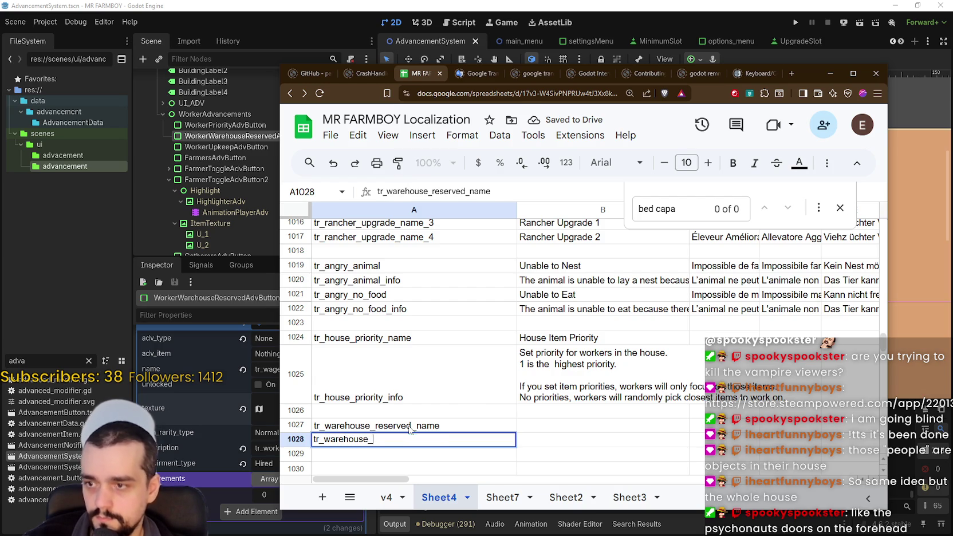
{"action": "type", "text": "res"}
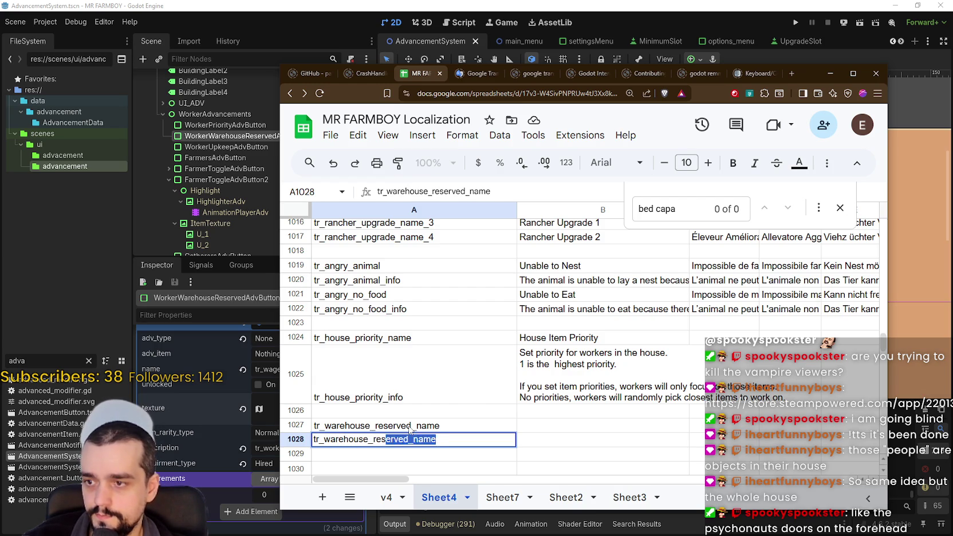
{"action": "type", "text": "erved_info"}
{"action": "key", "text": "Return"}
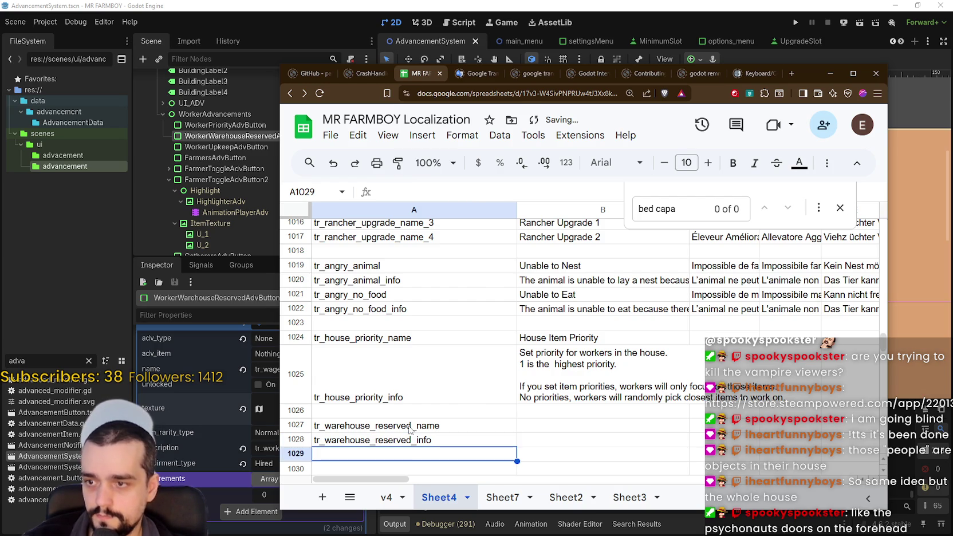
Step: Write 'Warehouse Reserved Amount' in B1027 and begin editing the info text in B1028
{"action": "left_click", "coordinate": [553, 431]}
{"action": "type", "text": "Warehouse"}
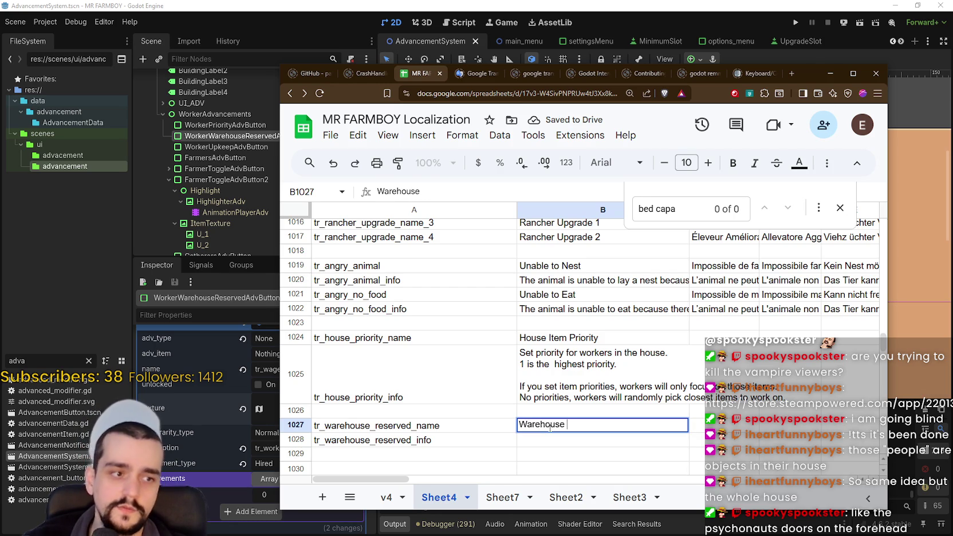
{"action": "key", "text": "alt+Tab"}
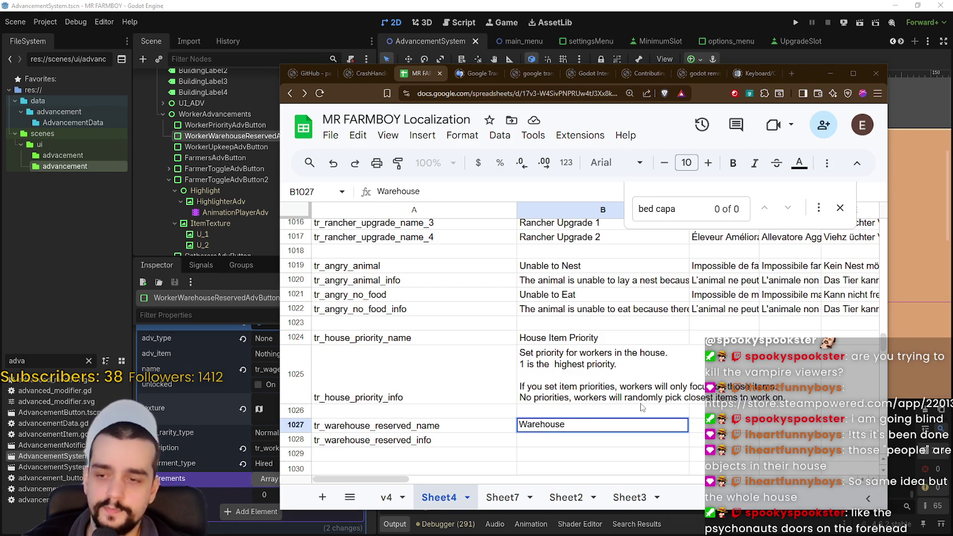
{"action": "left_click", "coordinate": [603, 425]}
{"action": "type", "text": "M"}
{"action": "key", "text": "BackSpace"}
{"action": "type", "text": "Reserved Amount"}
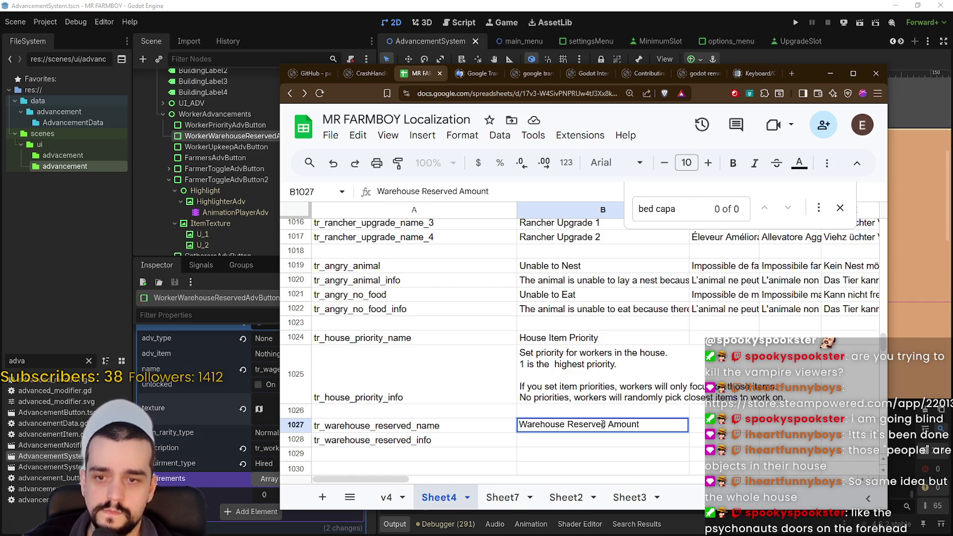
{"action": "left_click", "coordinate": [579, 442]}
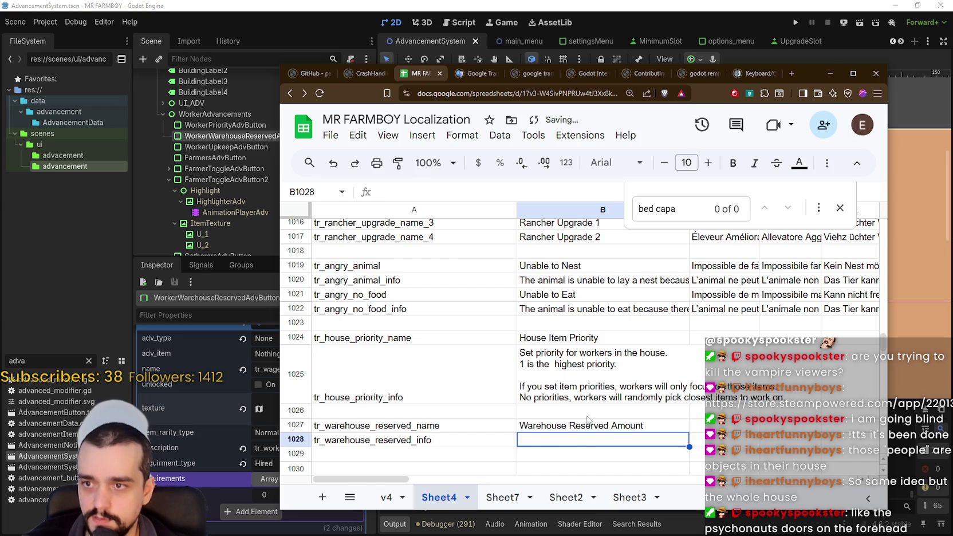
{"action": "double_click", "coordinate": [549, 439]}
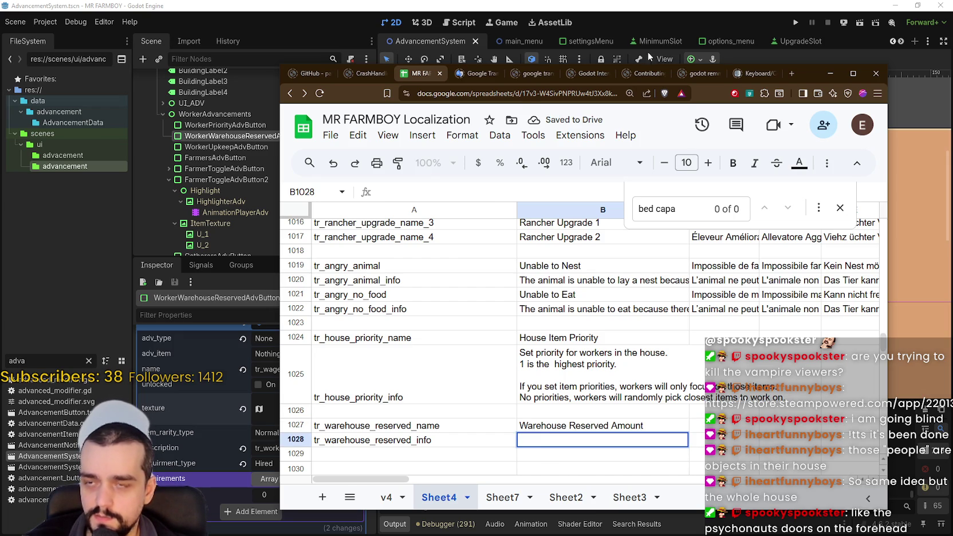
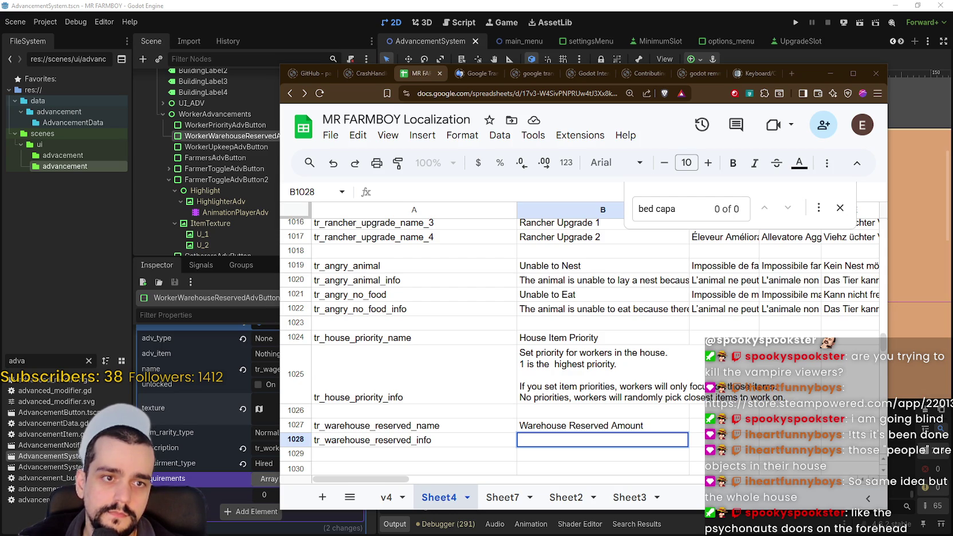
Step: Copy the Minimum Reserved Amount paragraph from the Steam Warehouse Reworks notes into cell B1028
{"action": "key", "text": "alt+Tab"}
{"action": "left_click_drag", "start_coordinate": [939, 58], "coordinate": [722, 57]}
{"action": "scroll", "coordinate": [670, 325], "scroll_direction": "down", "scroll_amount": 2}
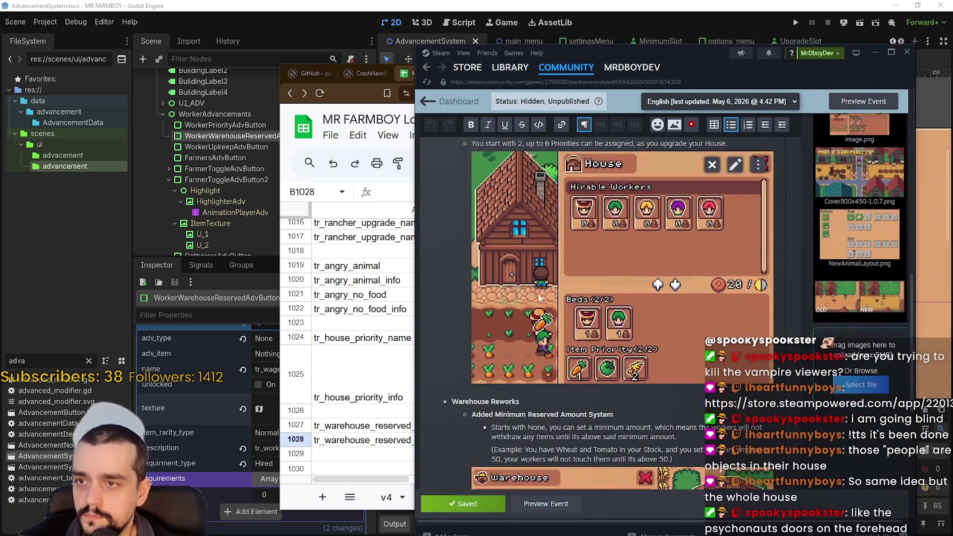
{"action": "scroll", "coordinate": [669, 325], "scroll_direction": "down", "scroll_amount": 3}
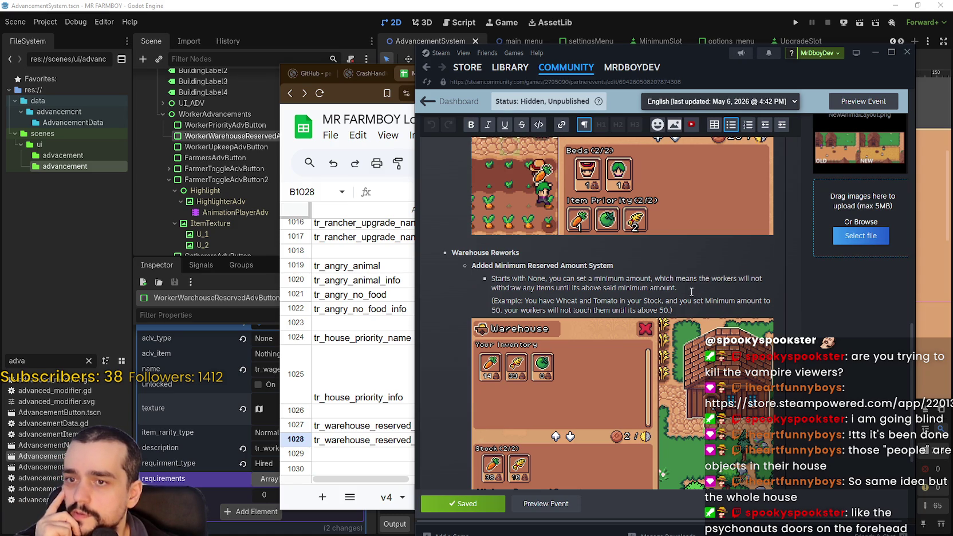
{"action": "mouse_move", "coordinate": [685, 310]}
{"action": "left_mouse_down"}
{"action": "mouse_move", "coordinate": [494, 302]}
{"action": "mouse_move", "coordinate": [492, 277]}
{"action": "left_mouse_up"}
{"action": "scroll", "coordinate": [501, 273], "scroll_direction": "down", "scroll_amount": 3}
{"action": "key", "text": "ctrl+c"}
{"action": "left_click", "coordinate": [343, 88]}
{"action": "key", "text": "ctrl+v"}
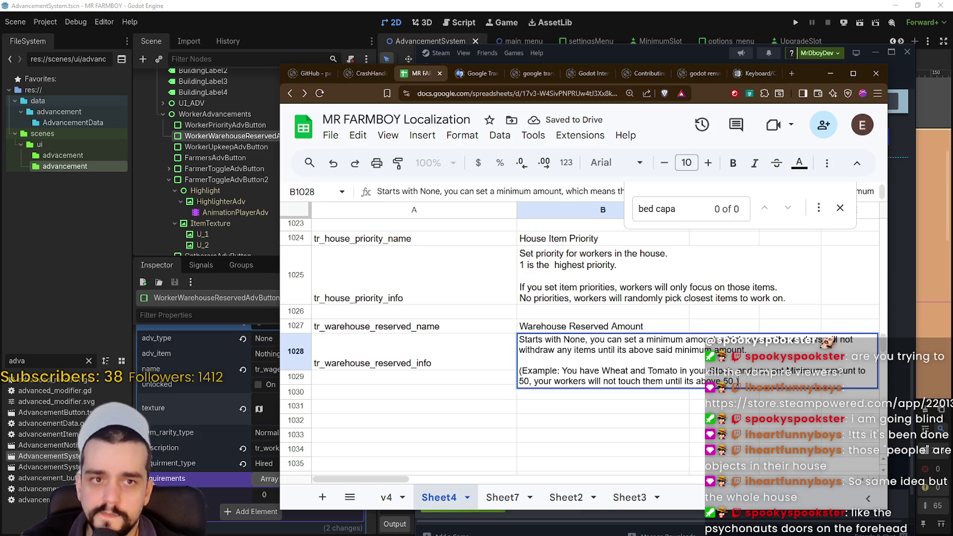
Step: Delete 'House' from the B1024 name so it reads 'Item Priority'
{"action": "double_click", "coordinate": [554, 347]}
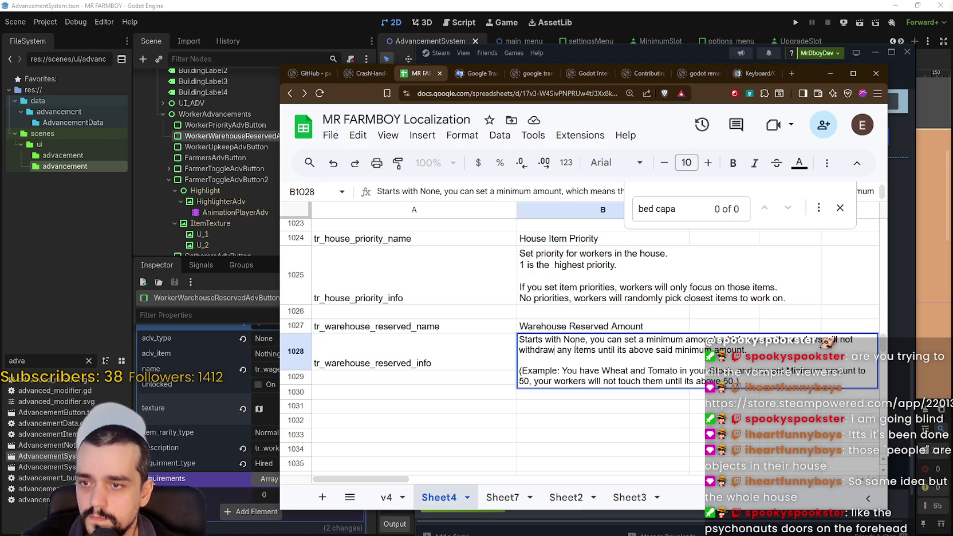
{"action": "left_click", "coordinate": [560, 328]}
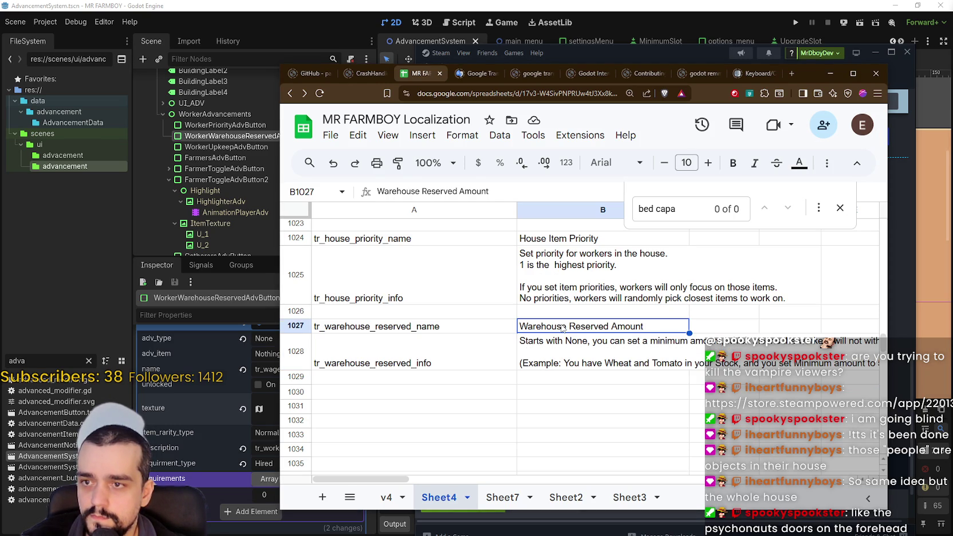
{"action": "key", "text": "Return"}
{"action": "left_click_drag", "start_coordinate": [569, 327], "coordinate": [512, 330]}
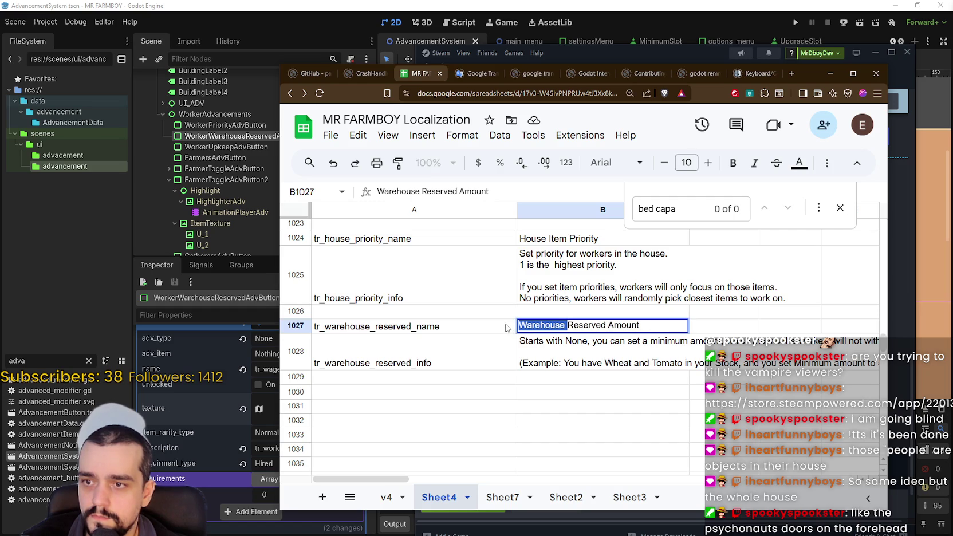
{"action": "double_click", "coordinate": [550, 239]}
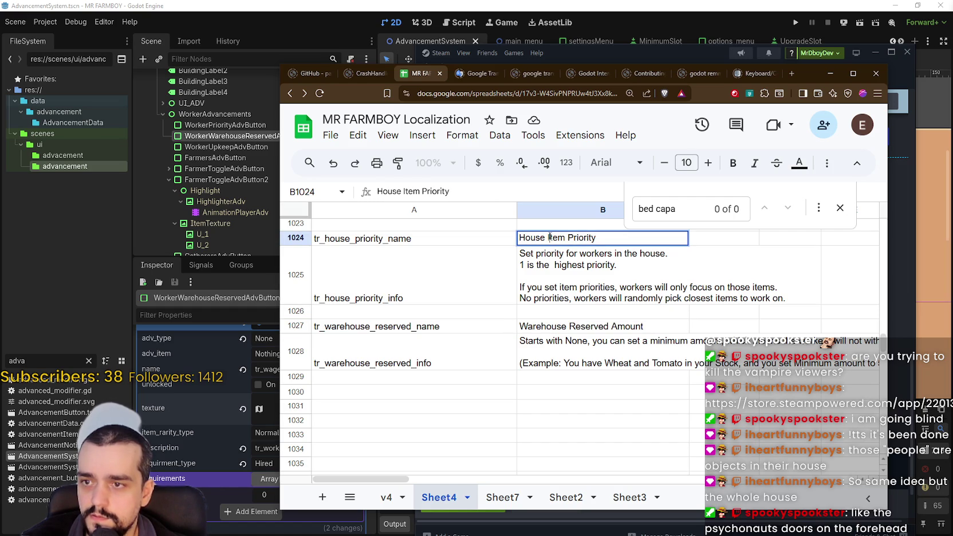
{"action": "left_click_drag", "start_coordinate": [547, 237], "coordinate": [487, 236]}
{"action": "key", "text": "BackSpace"}
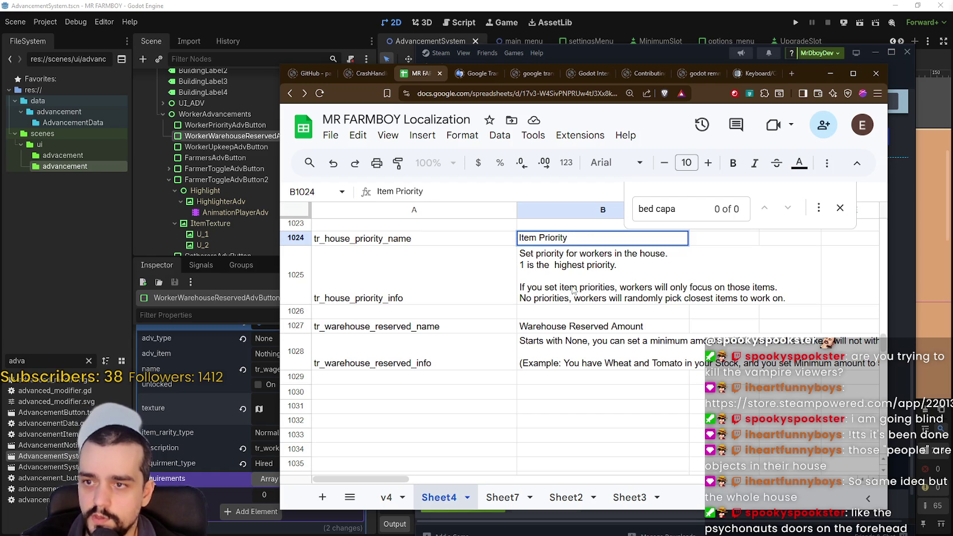
{"action": "key", "text": "Return"}
Step: Replace 'Warehouse' with 'Minimum' in B1027 to read 'Minimum Reserved Amount'
{"action": "left_click", "coordinate": [554, 331]}
{"action": "double_click", "coordinate": [565, 325]}
{"action": "left_click_drag", "start_coordinate": [562, 323], "coordinate": [522, 315]}
{"action": "type", "text": "Minimum"}
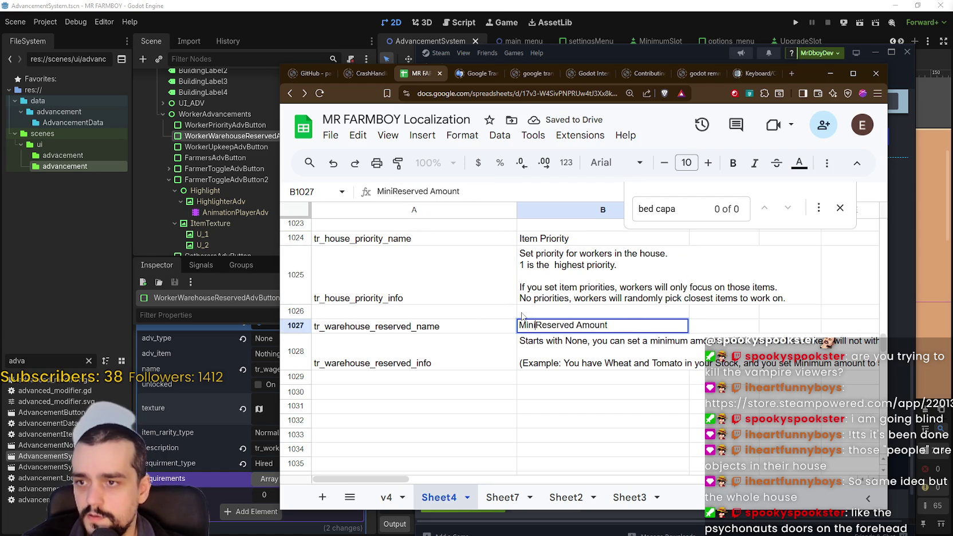
{"action": "key", "text": "Return"}
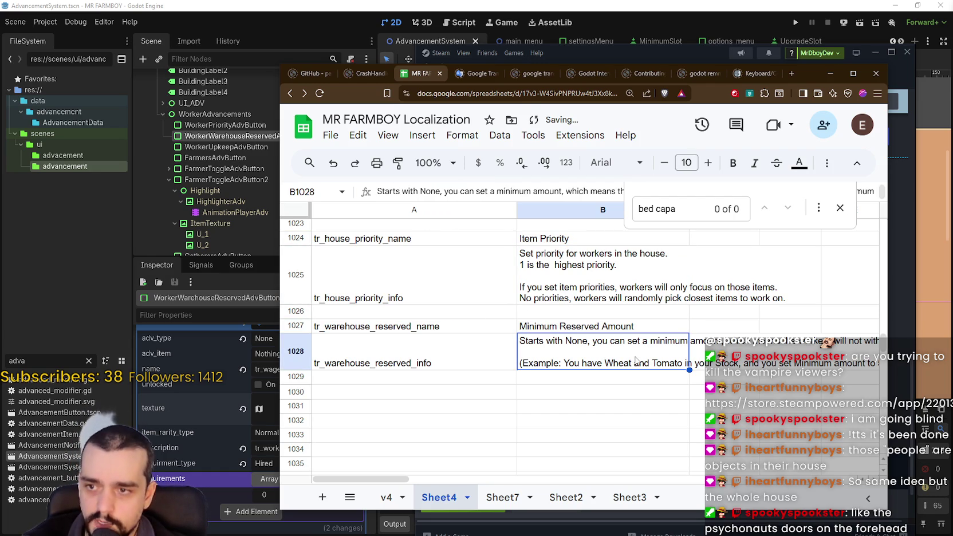
{"action": "double_click", "coordinate": [638, 360]}
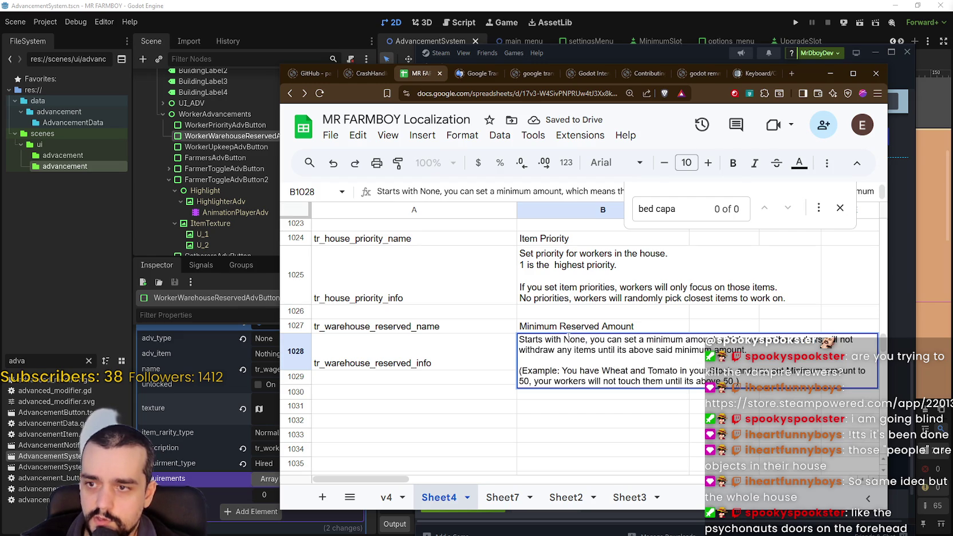
Step: Insert the word 'item' before 'amount' in both sentences of the B1028 description
{"action": "left_click", "coordinate": [591, 340]}
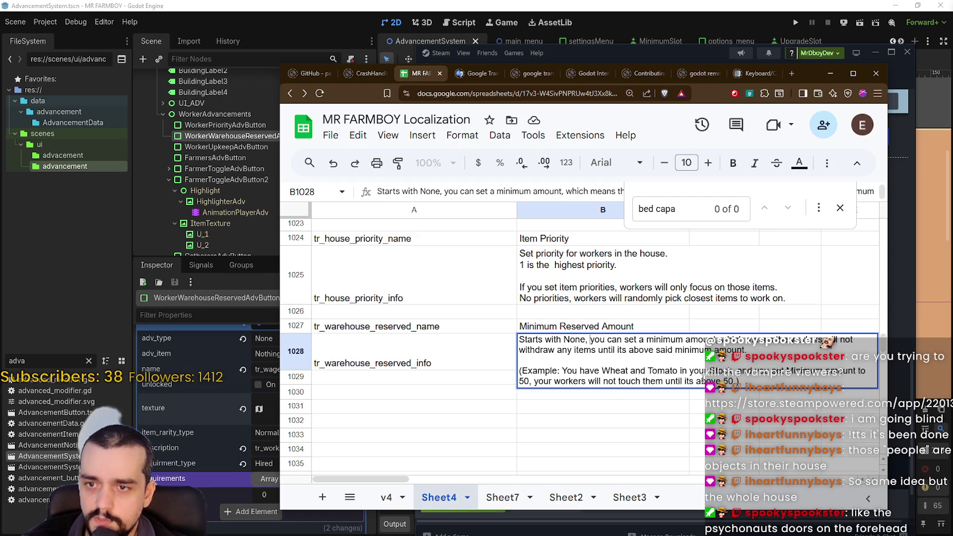
{"action": "mouse_move", "coordinate": [738, 380]}
{"action": "left_mouse_down"}
{"action": "mouse_move", "coordinate": [521, 371]}
{"action": "mouse_move", "coordinate": [543, 381]}
{"action": "left_mouse_up"}
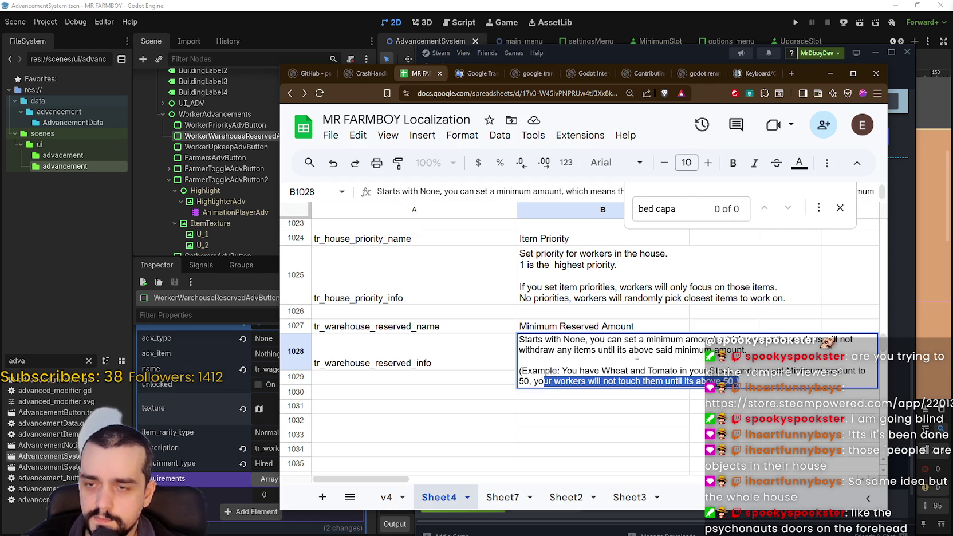
{"action": "left_click", "coordinate": [721, 349]}
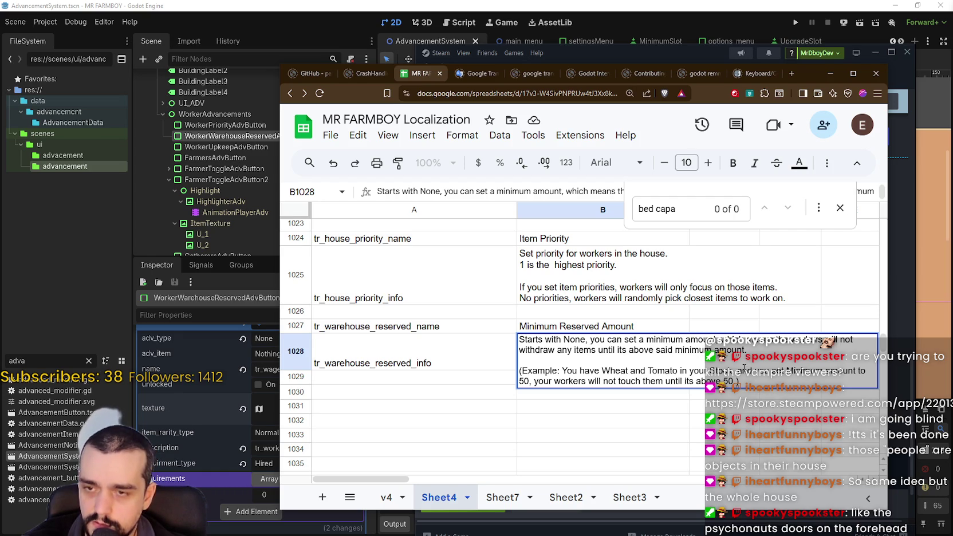
{"action": "type", "text": "item"}
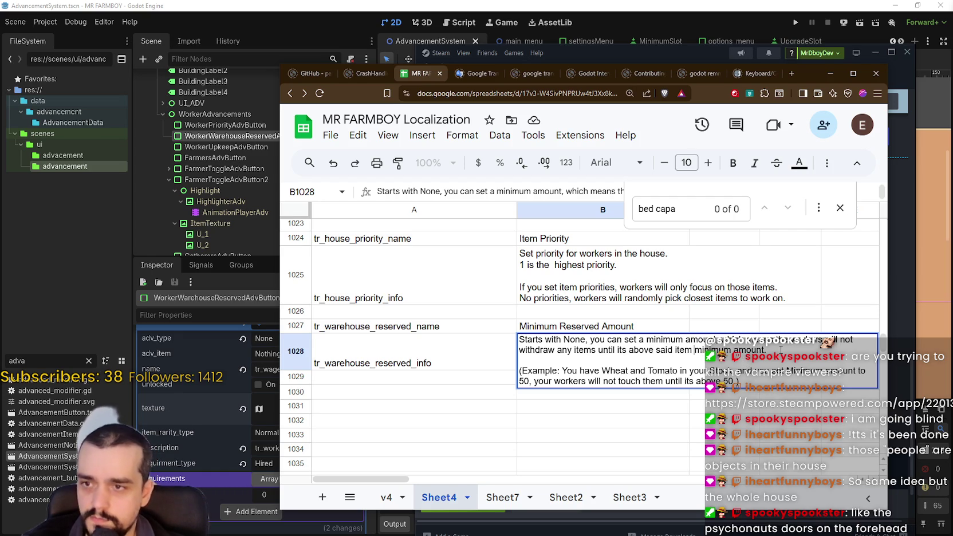
{"action": "key", "text": "End"}
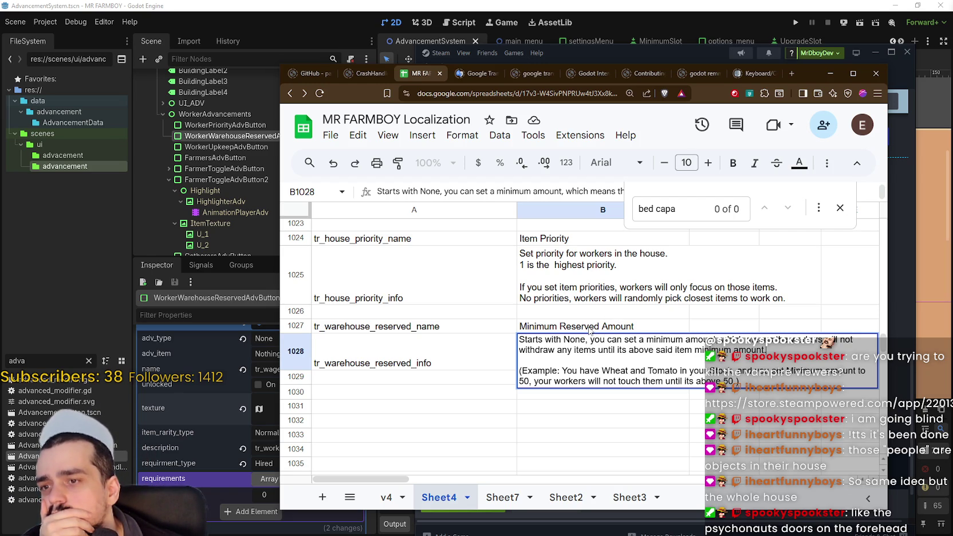
{"action": "left_click", "coordinate": [759, 362]}
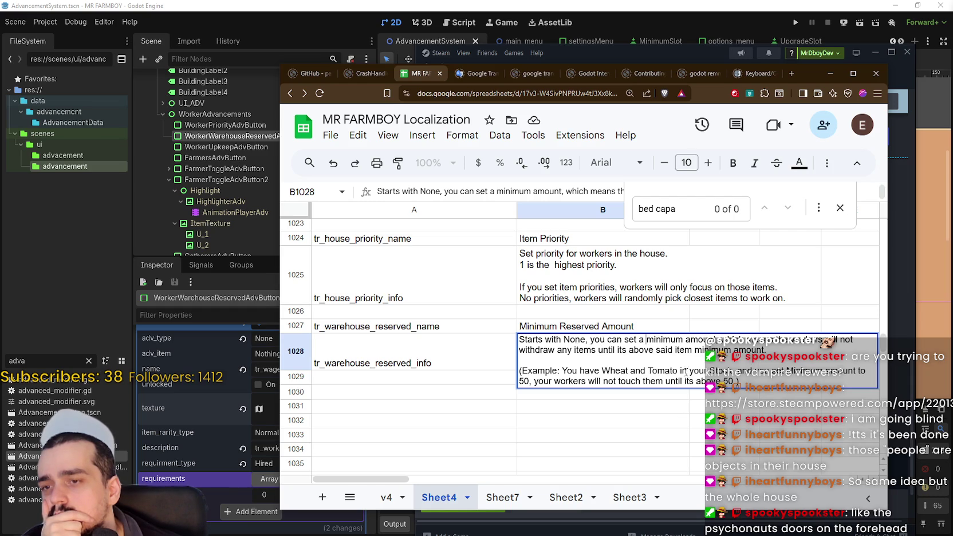
{"action": "left_click", "coordinate": [686, 339]}
{"action": "type", "text": "io"}
{"action": "key", "text": "BackSpace"}
{"action": "type", "text": "tem"}
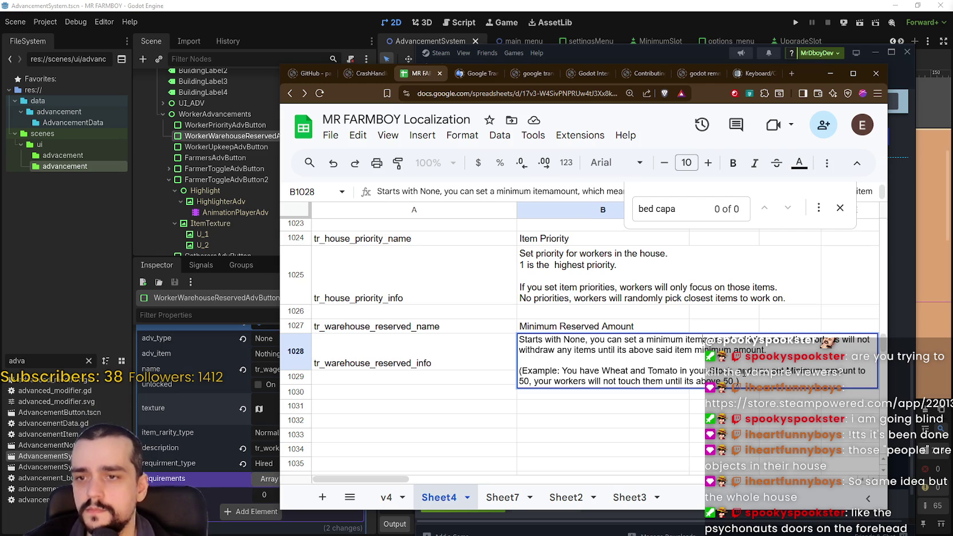
{"action": "double_click", "coordinate": [683, 350]}
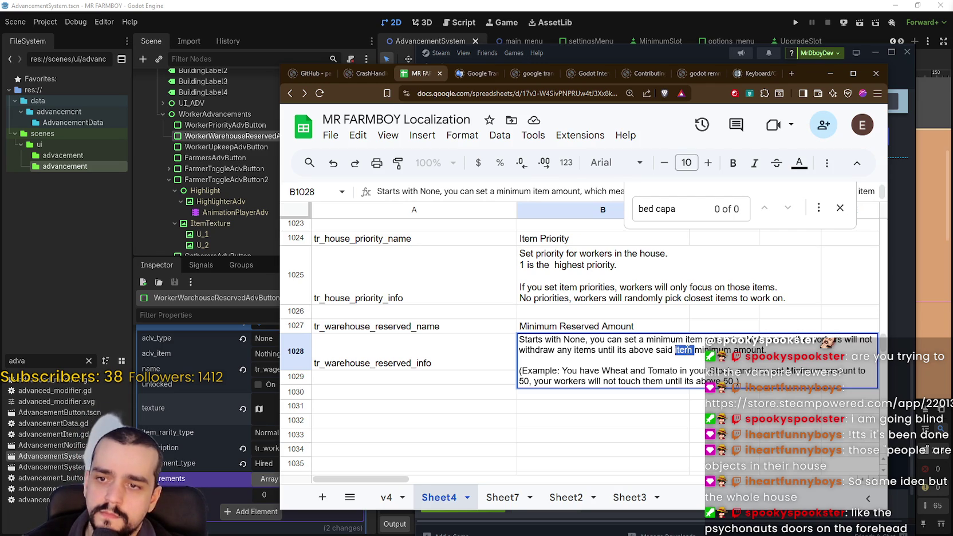
{"action": "key", "text": "BackSpace"}
{"action": "type", "text": "item"}
Step: Delete the Wheat and Tomato example paragraph from the end of the description
{"action": "key", "text": "Down"}
{"action": "key", "text": "ctrl+shift+End"}
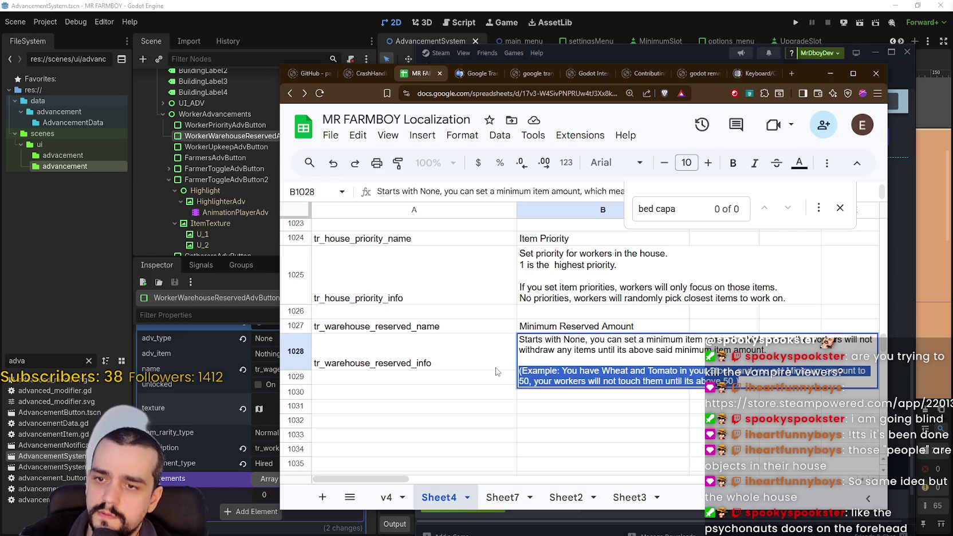
{"action": "key", "text": "BackSpace"}
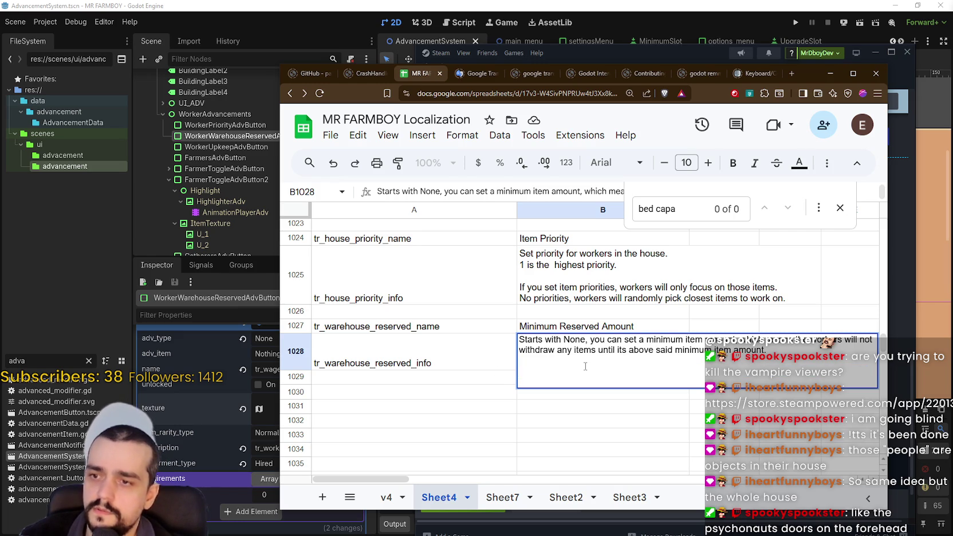
{"action": "left_click", "coordinate": [577, 421]}
{"action": "left_click", "coordinate": [565, 341]}
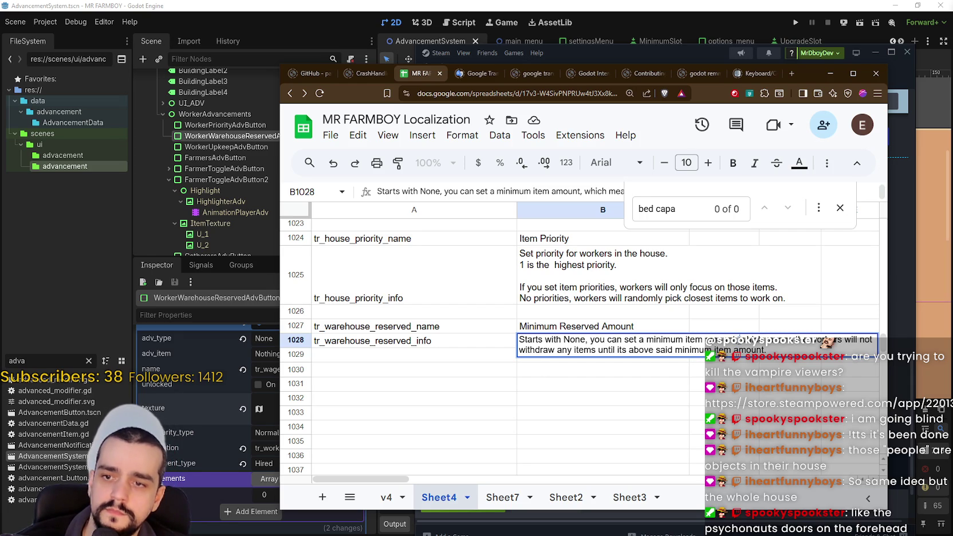
Step: Split the description into two sentences, starting the second line with 'Workers will not withdraw any items'
{"action": "key", "text": "BackSpace"}
{"action": "type", "text": "."}
{"action": "key", "text": "ctrl+shift+Right"}
{"action": "key", "text": "ctrl+shift+Right"}
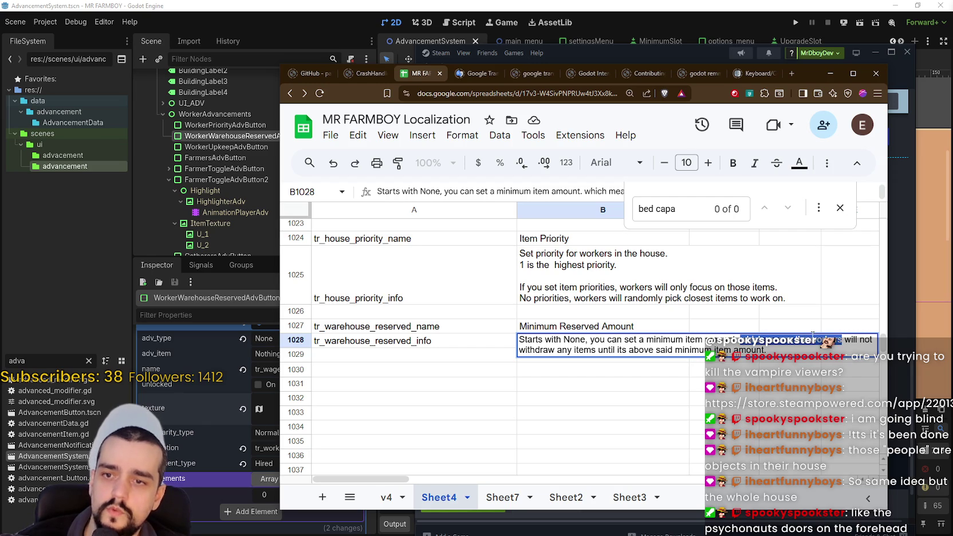
{"action": "left_click_drag", "start_coordinate": [818, 339], "coordinate": [739, 339]}
{"action": "type", "text": "Workers"}
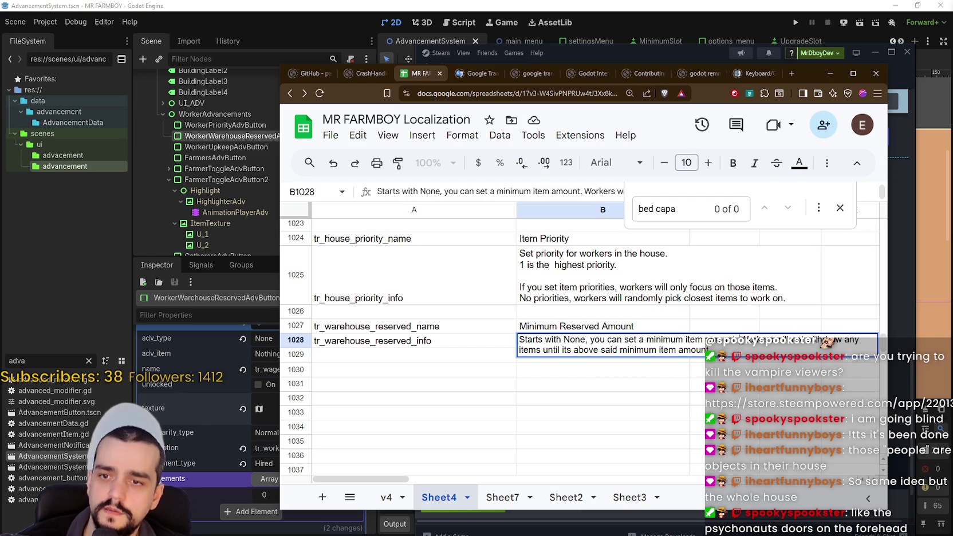
{"action": "key", "text": "alt+Return"}
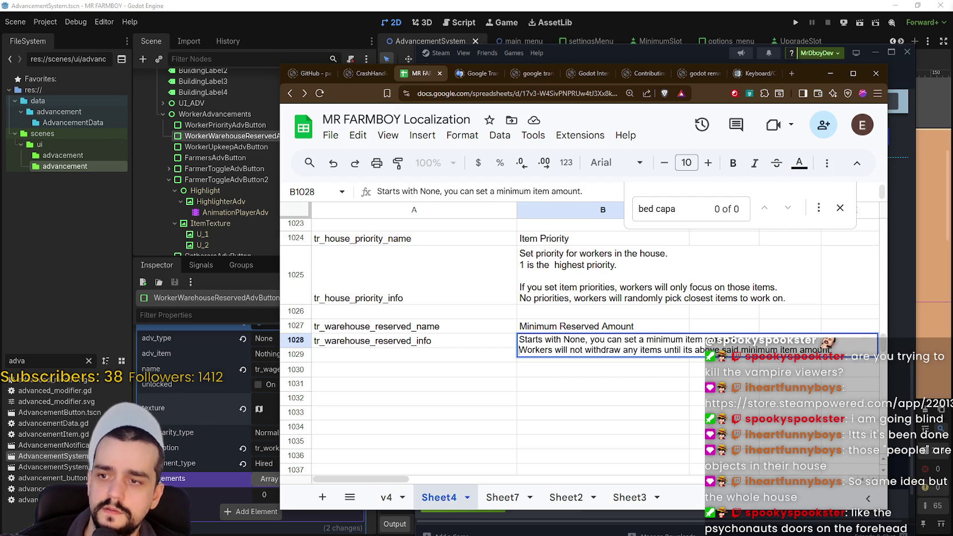
{"action": "left_click", "coordinate": [630, 388]}
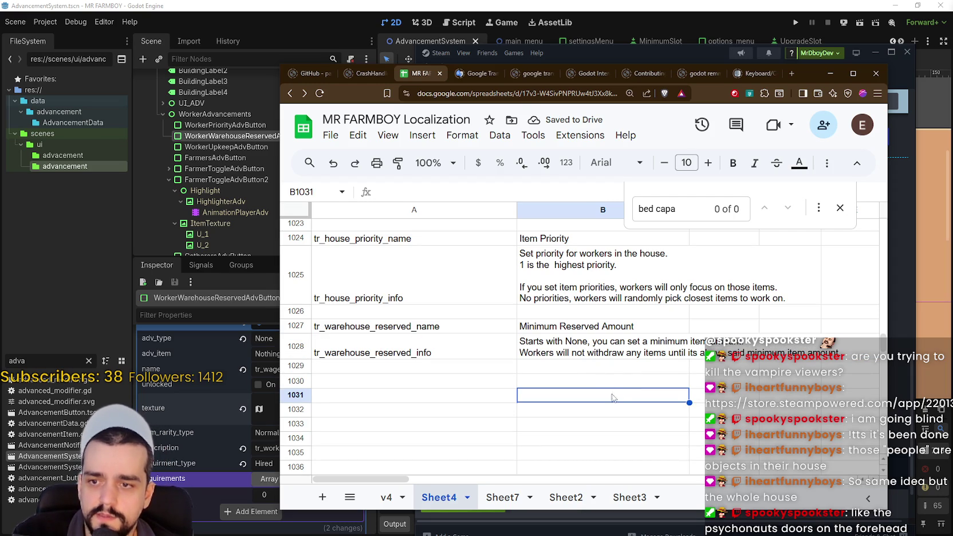
Step: Delete the stray word 'said' from the B1028 reserved-amount description
{"action": "left_click", "coordinate": [761, 351]}
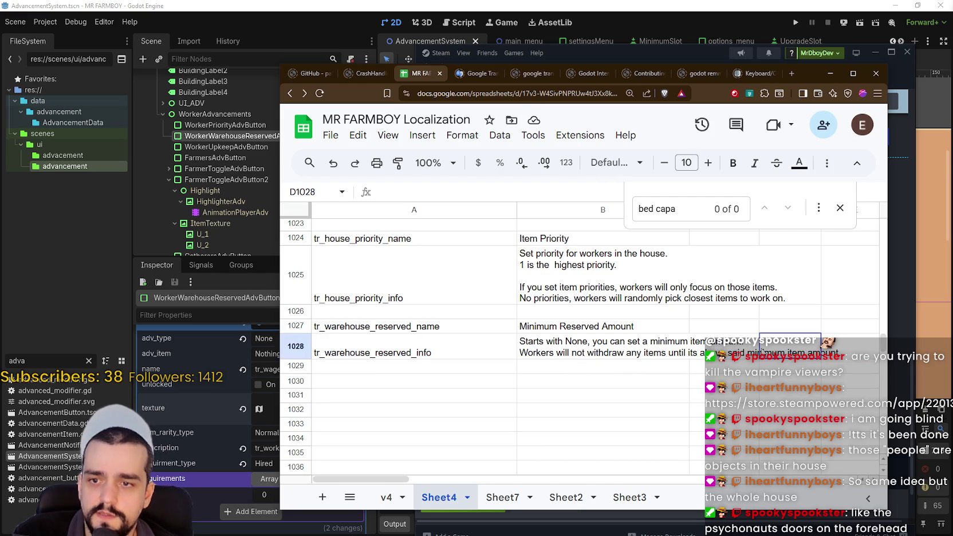
{"action": "left_click", "coordinate": [618, 369]}
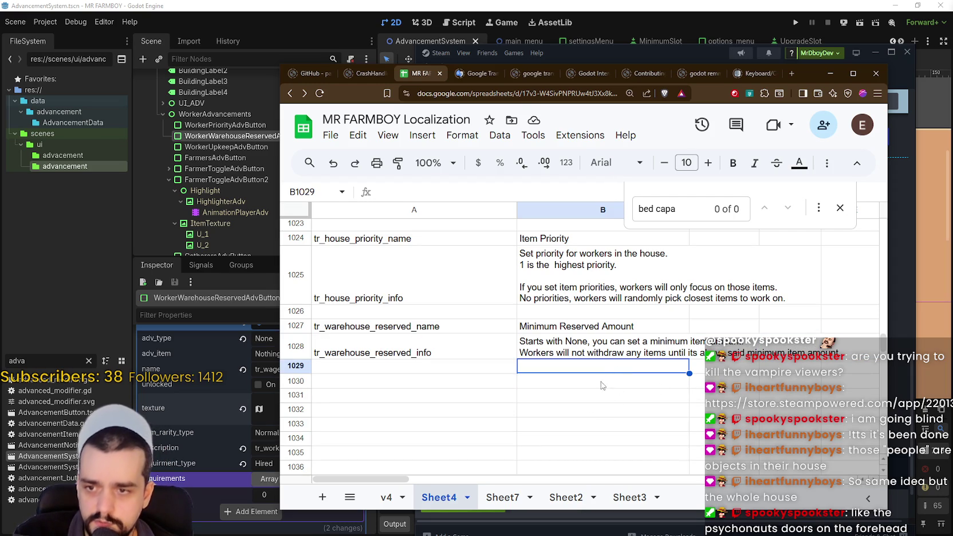
{"action": "left_click", "coordinate": [668, 397]}
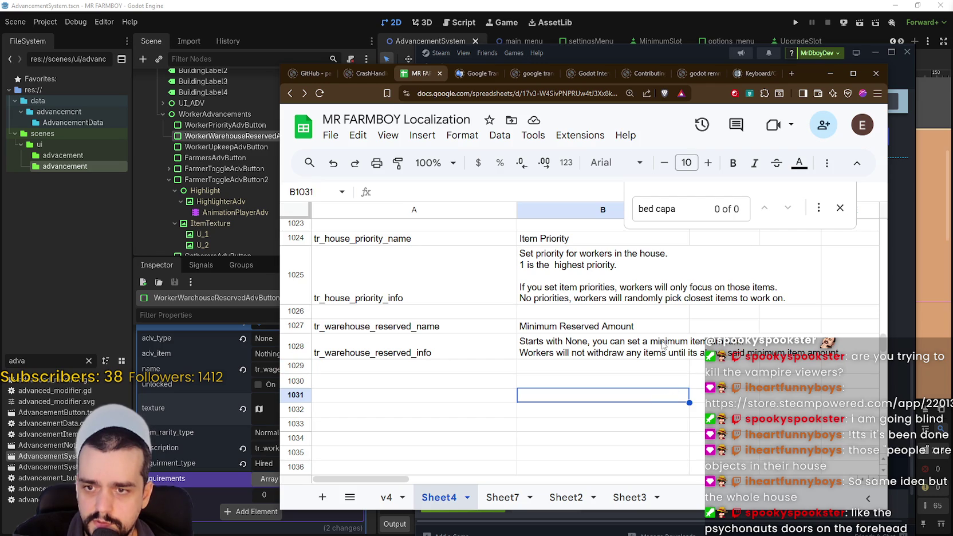
{"action": "left_click", "coordinate": [579, 346]}
{"action": "double_click", "coordinate": [730, 350]}
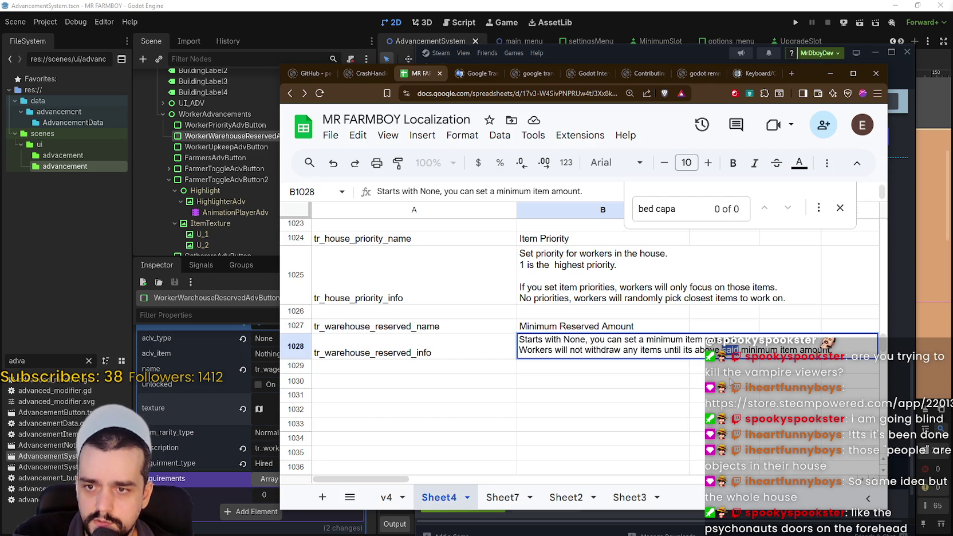
{"action": "key", "text": "BackSpace"}
{"action": "key", "text": "BackSpace"}
{"action": "left_click", "coordinate": [664, 395]}
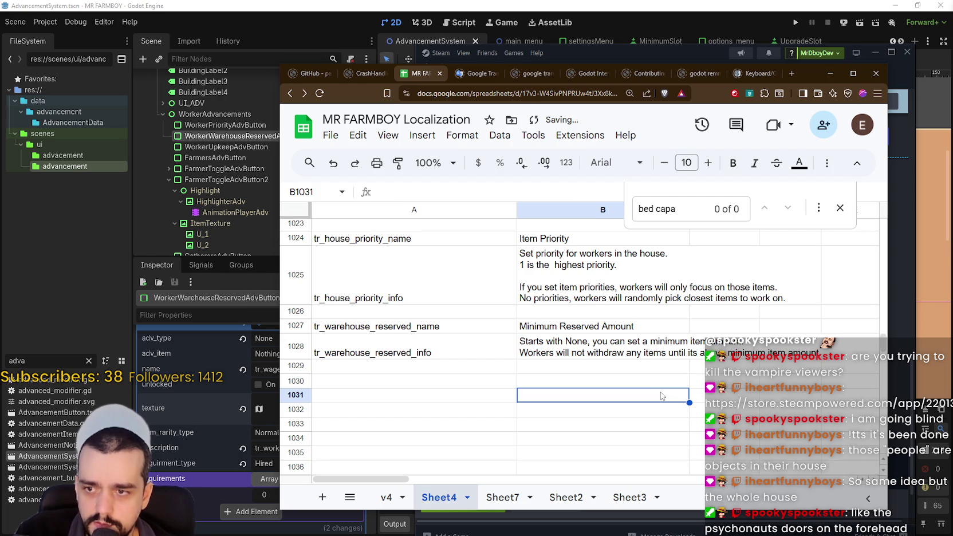
{"action": "left_click", "coordinate": [548, 347]}
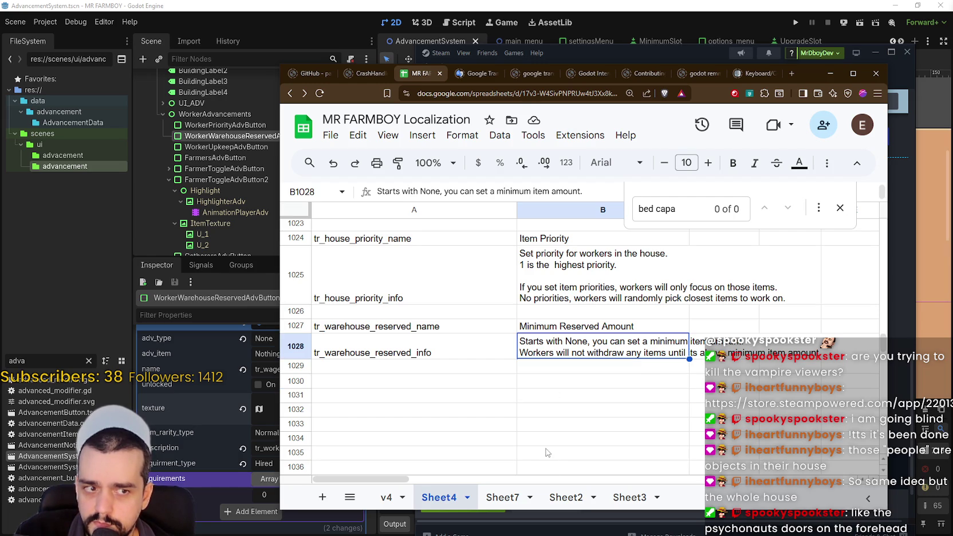
{"action": "left_click", "coordinate": [540, 396]}
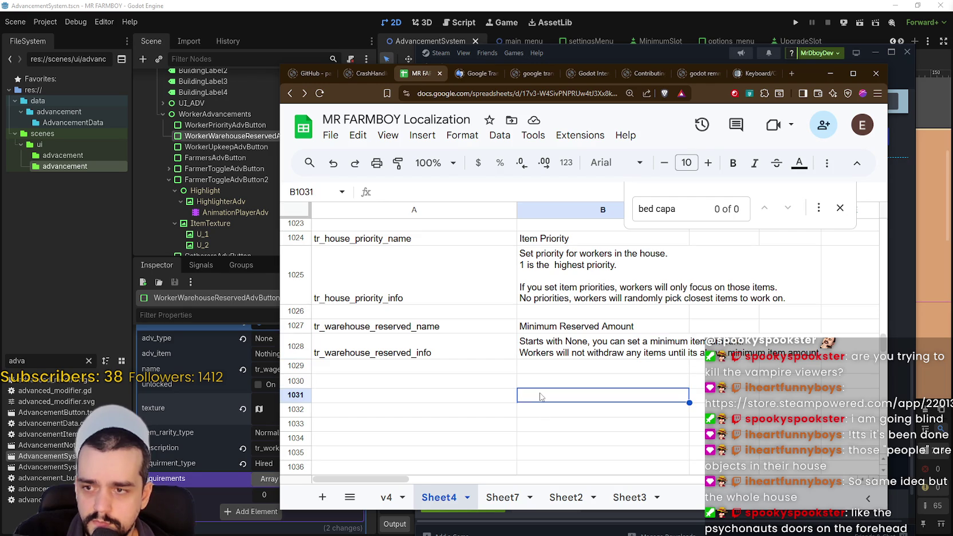
Step: Copy the tr_warehouse_reserved_name key, dismiss the text search, and bring up the File menu
{"action": "left_click", "coordinate": [436, 327]}
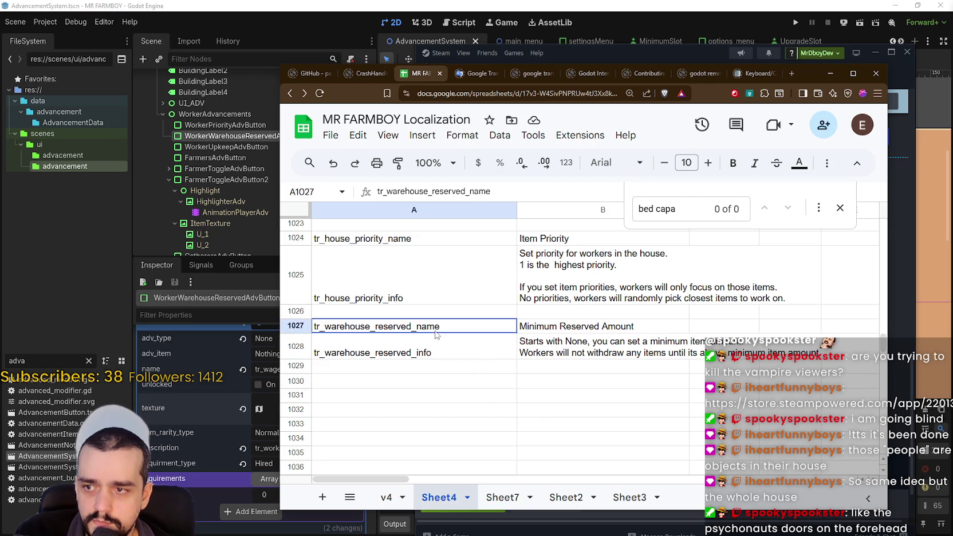
{"action": "key", "text": "ctrl+c"}
{"action": "left_click", "coordinate": [641, 382]}
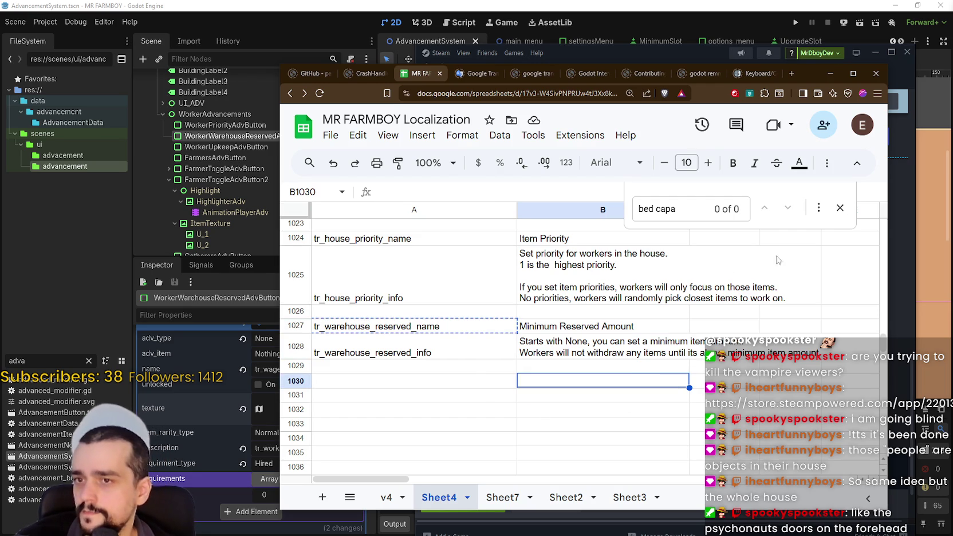
{"action": "left_click", "coordinate": [840, 207]}
{"action": "left_click", "coordinate": [655, 331]}
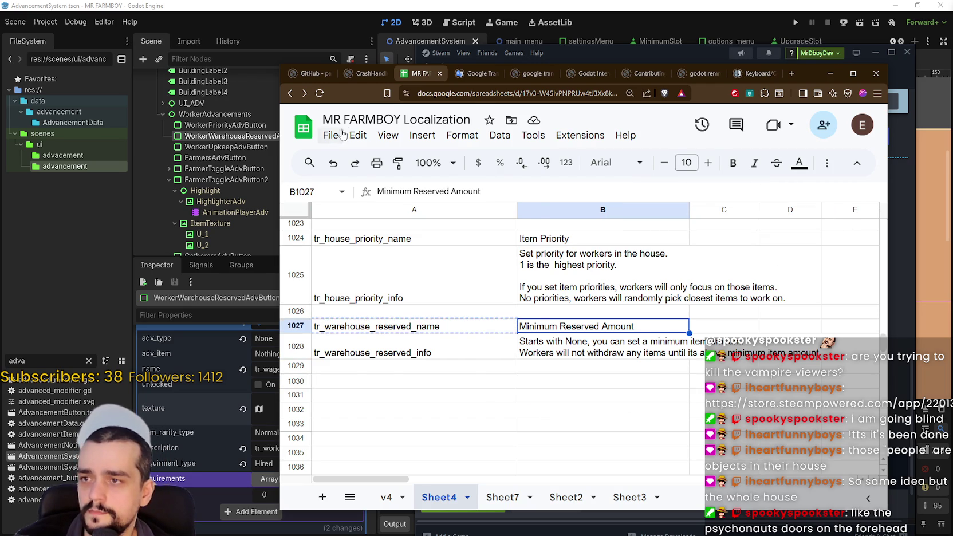
{"action": "left_click", "coordinate": [331, 135]}
Step: Download the sheet as Comma Separated Values, overwriting the project's translations.csv
{"action": "mouse_move", "coordinate": [410, 302]}
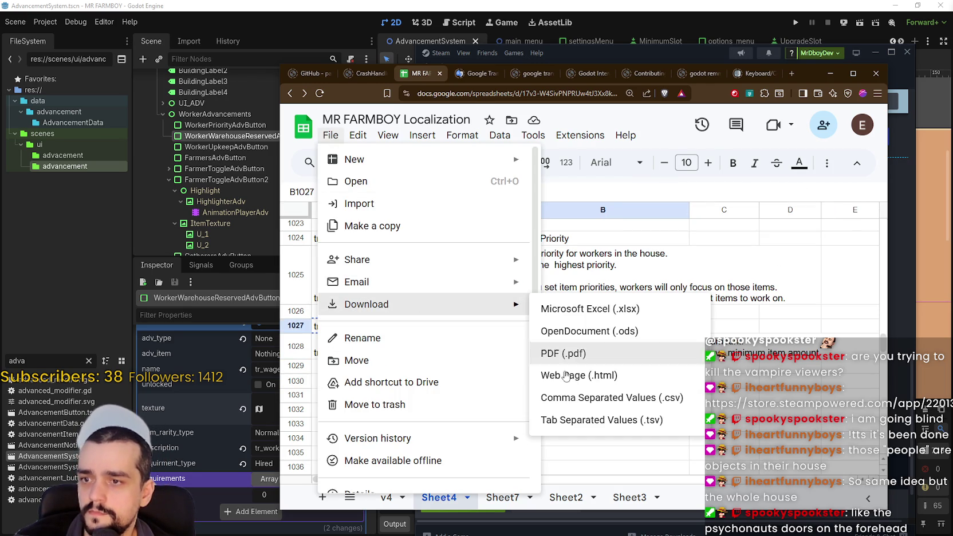
{"action": "left_click", "coordinate": [578, 399]}
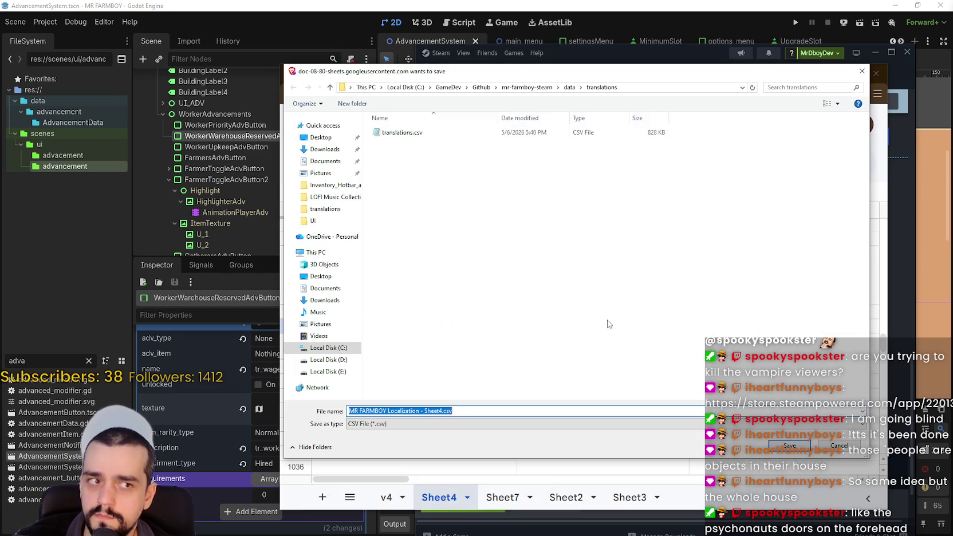
{"action": "left_click", "coordinate": [433, 133]}
{"action": "left_click", "coordinate": [789, 446]}
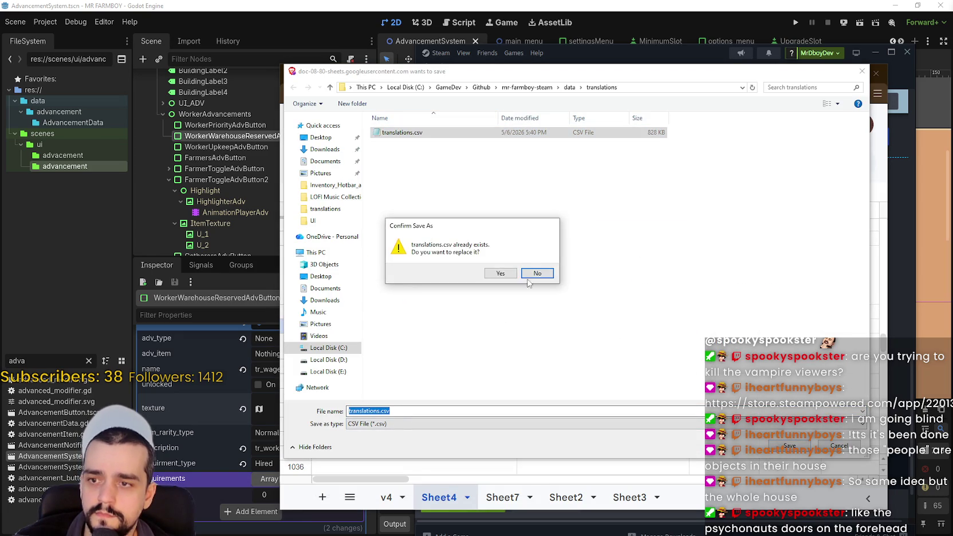
{"action": "left_click", "coordinate": [496, 274]}
{"action": "left_click", "coordinate": [309, 397]}
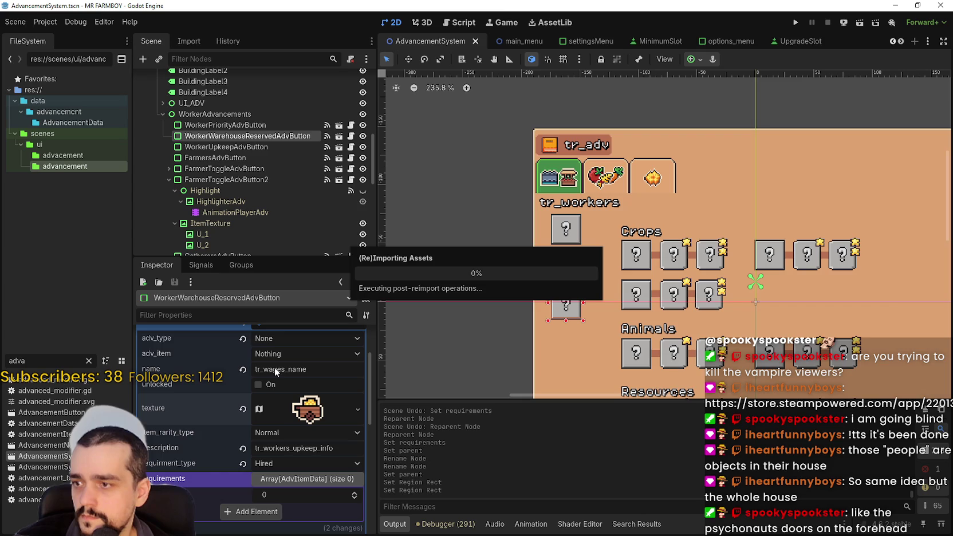
Step: Set the button's name to tr_warehouse_reserved_name and description to tr_warehouse_reserved_info, then save the scene
{"action": "key", "text": "ctrl+v"}
{"action": "key", "text": "alt+Tab"}
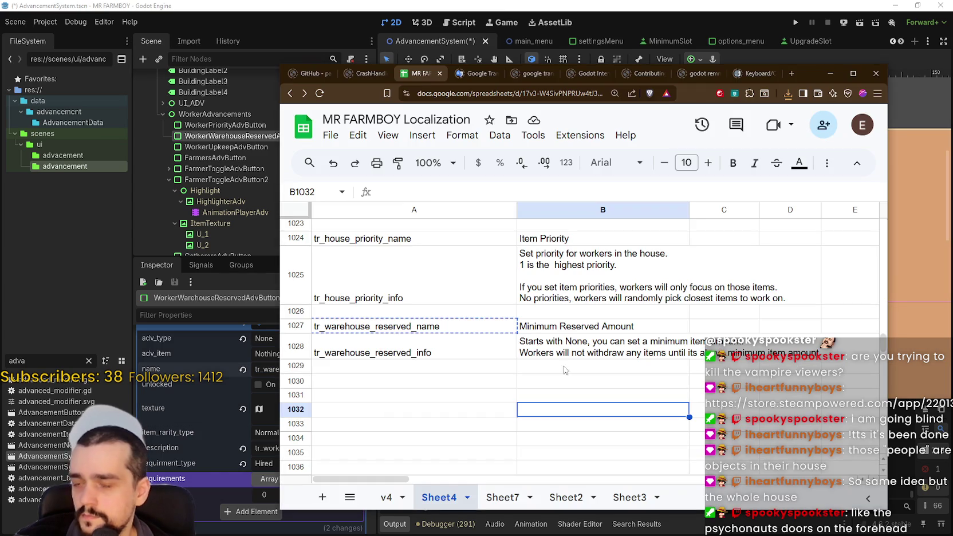
{"action": "left_click", "coordinate": [407, 355]}
{"action": "key", "text": "alt+Tab"}
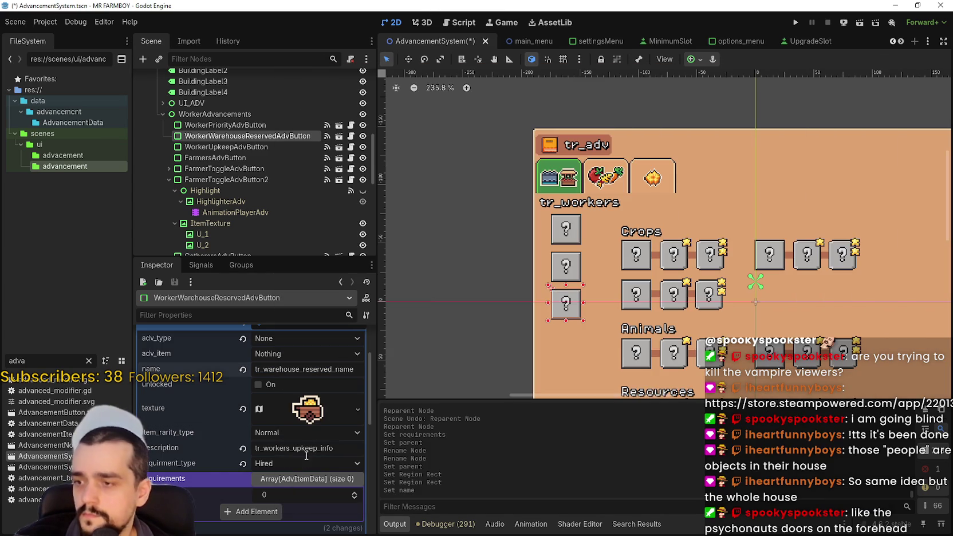
{"action": "left_click", "coordinate": [305, 449]}
{"action": "key", "text": "ctrl+v"}
{"action": "key", "text": "Return"}
{"action": "left_click", "coordinate": [287, 449]}
{"action": "key", "text": "ctrl+s"}
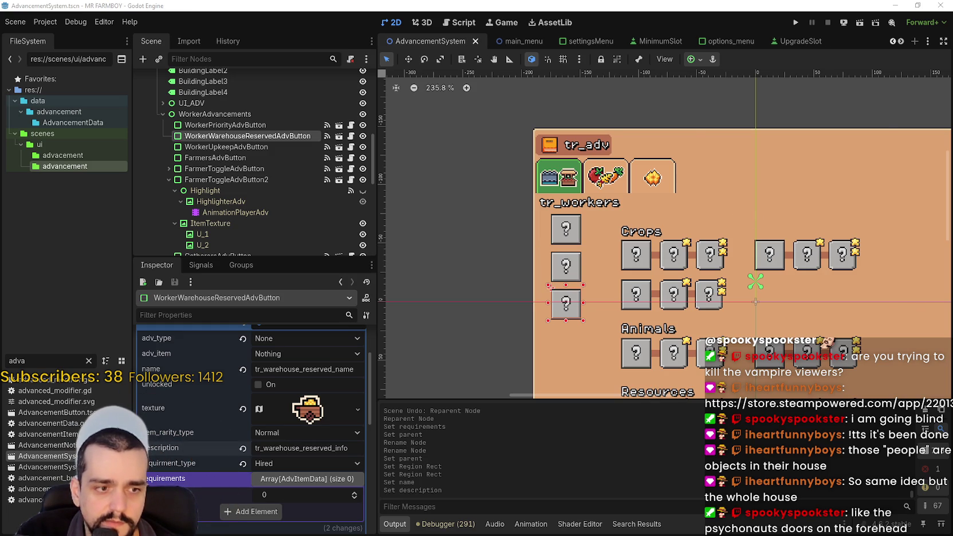
{"action": "key", "text": "alt+Tab"}
Step: Download the sheet as CSV again, replacing translations.csv in the translations folder
{"action": "left_click", "coordinate": [814, 410]}
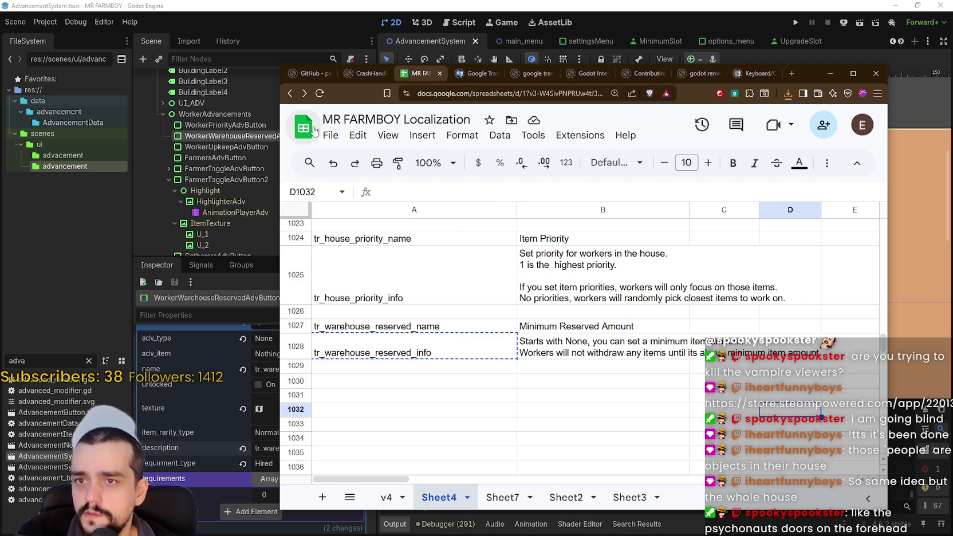
{"action": "left_click", "coordinate": [330, 136]}
{"action": "mouse_move", "coordinate": [432, 304]}
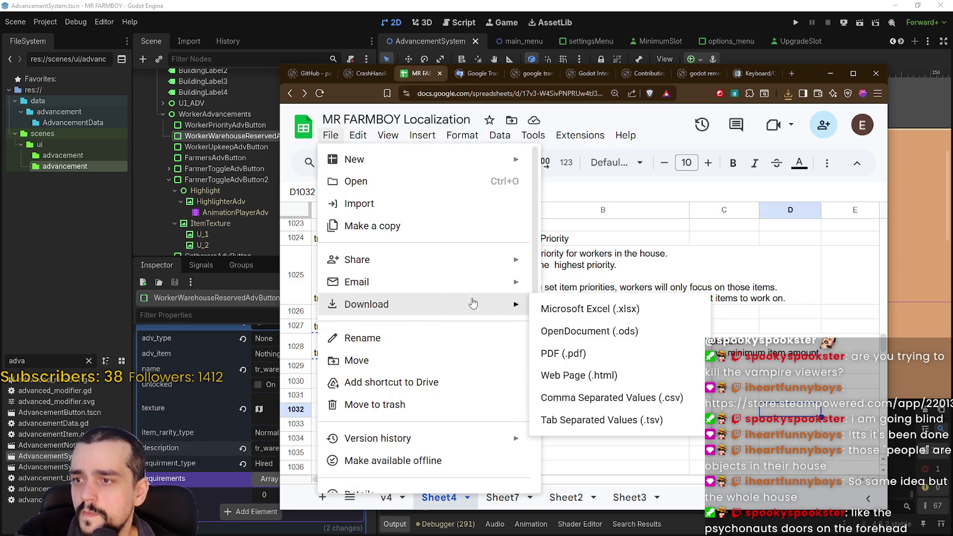
{"action": "left_click", "coordinate": [582, 396]}
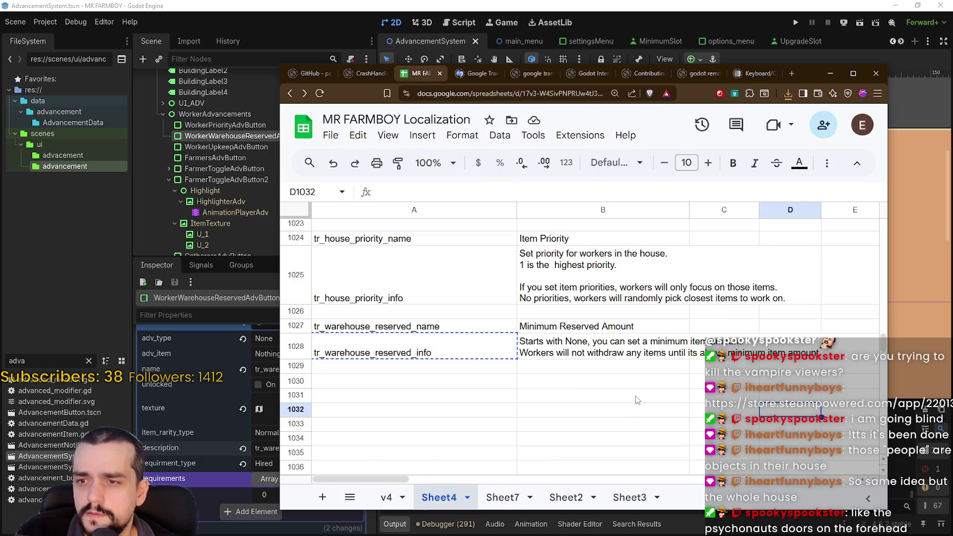
{"action": "left_click", "coordinate": [518, 133]}
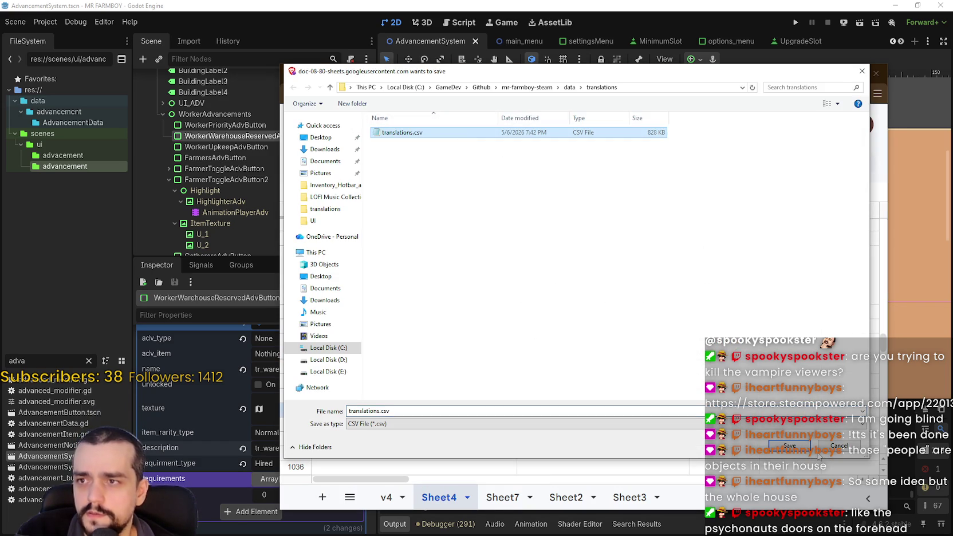
{"action": "left_click", "coordinate": [789, 446]}
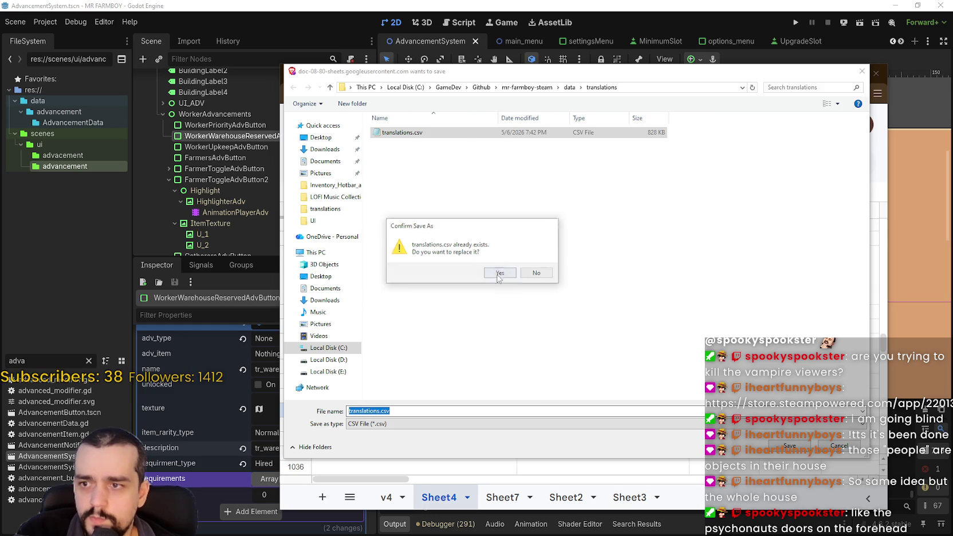
{"action": "left_click", "coordinate": [496, 277]}
{"action": "key", "text": "alt+Tab"}
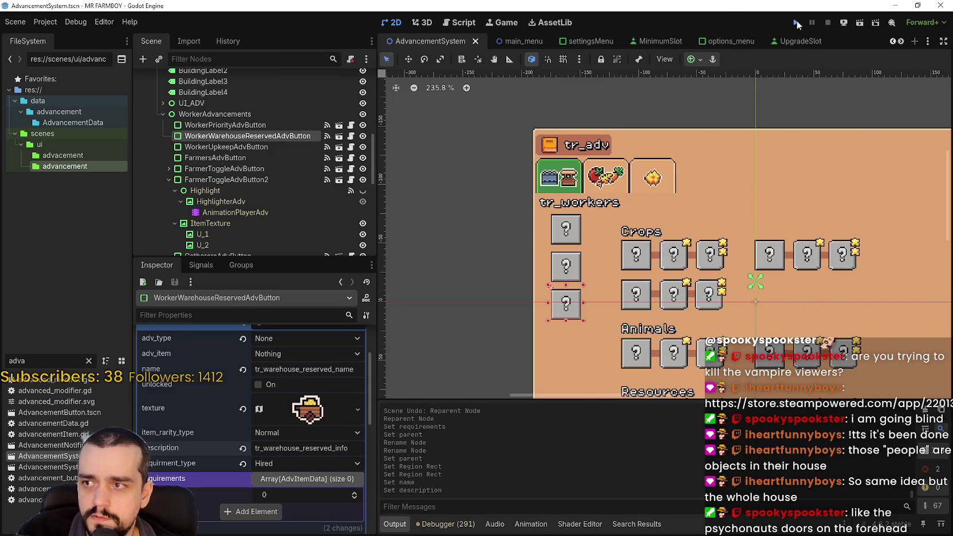
Step: Run the project with F5 and continue from the main menu to the Select Save Game screen
{"action": "key", "text": "F5"}
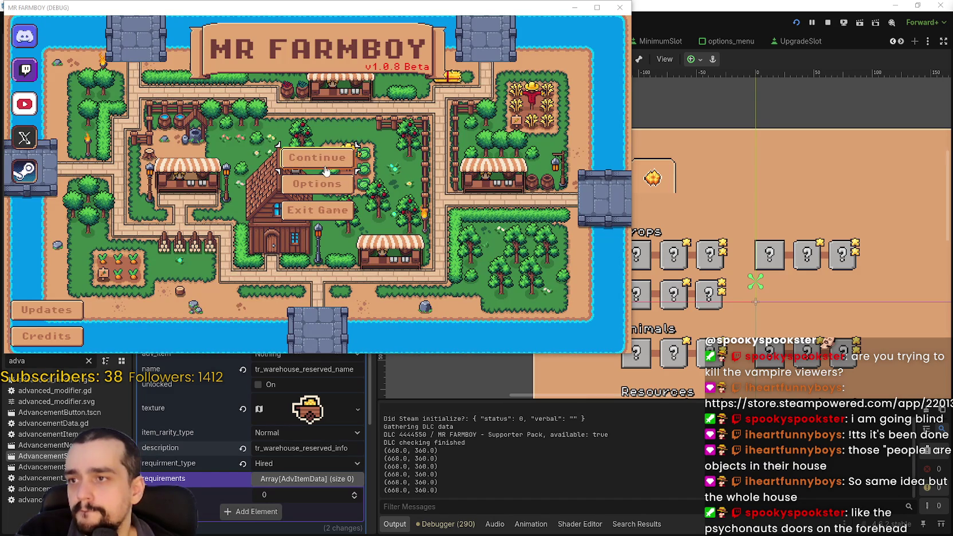
{"action": "left_click", "coordinate": [325, 171]}
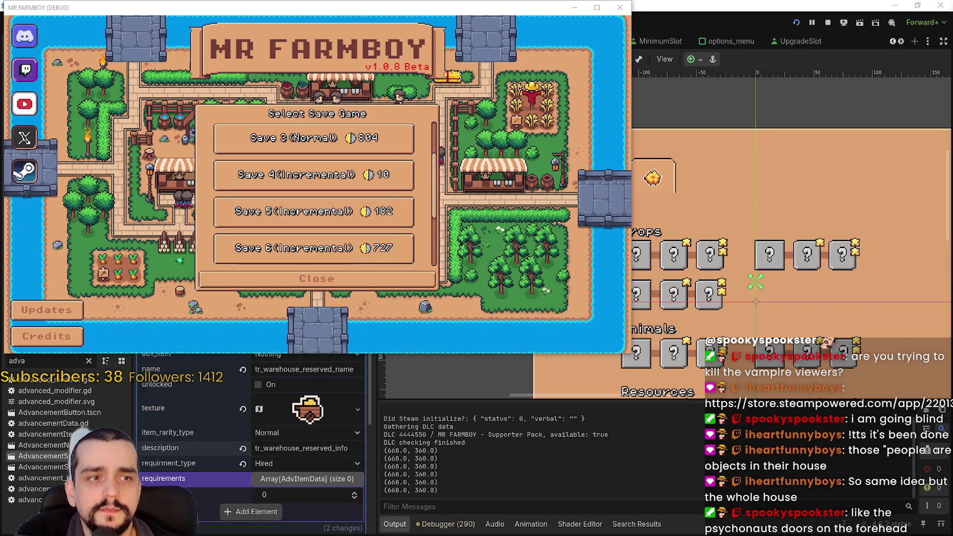
{"action": "left_click_drag", "start_coordinate": [673, 109], "coordinate": [508, 35]}
Step: Scroll back through the earlier stream chat in the Caffeinated dashboard
{"action": "scroll", "coordinate": [593, 254], "scroll_direction": "up", "scroll_amount": 5}
{"action": "scroll", "coordinate": [592, 252], "scroll_direction": "up", "scroll_amount": 10}
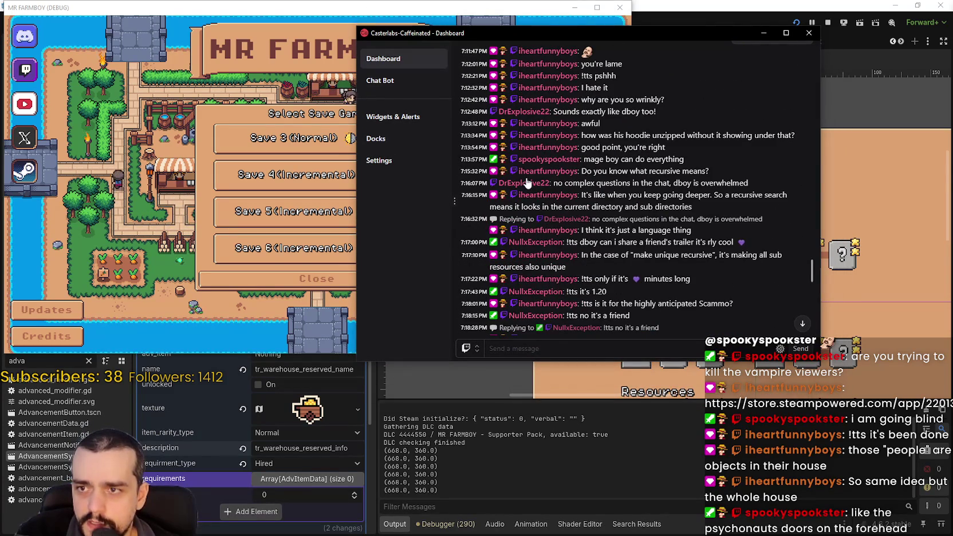
{"action": "scroll", "coordinate": [528, 188], "scroll_direction": "up", "scroll_amount": 10}
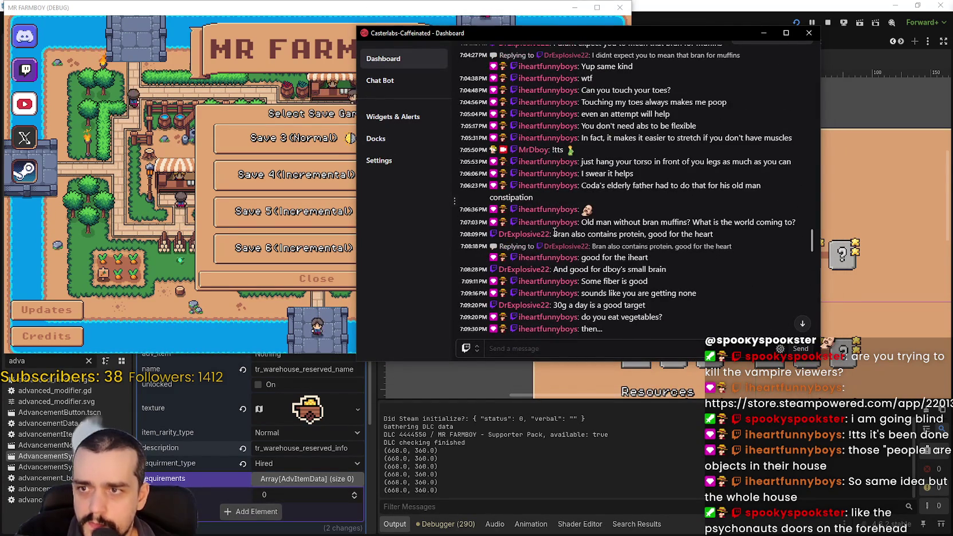
{"action": "scroll", "coordinate": [544, 172], "scroll_direction": "up", "scroll_amount": 5}
{"action": "scroll", "coordinate": [537, 124], "scroll_direction": "up", "scroll_amount": 10}
{"action": "scroll", "coordinate": [553, 191], "scroll_direction": "up", "scroll_amount": 10}
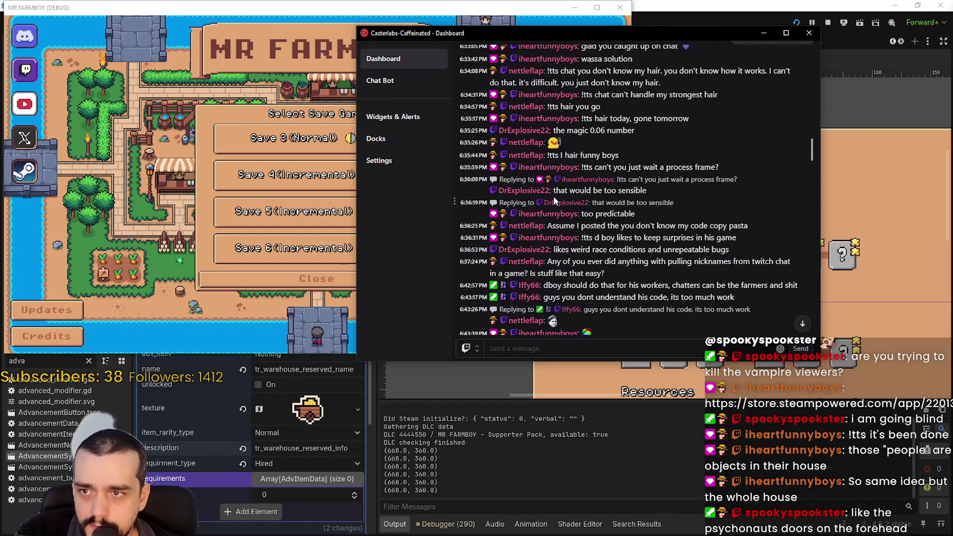
{"action": "scroll", "coordinate": [523, 183], "scroll_direction": "up", "scroll_amount": 8}
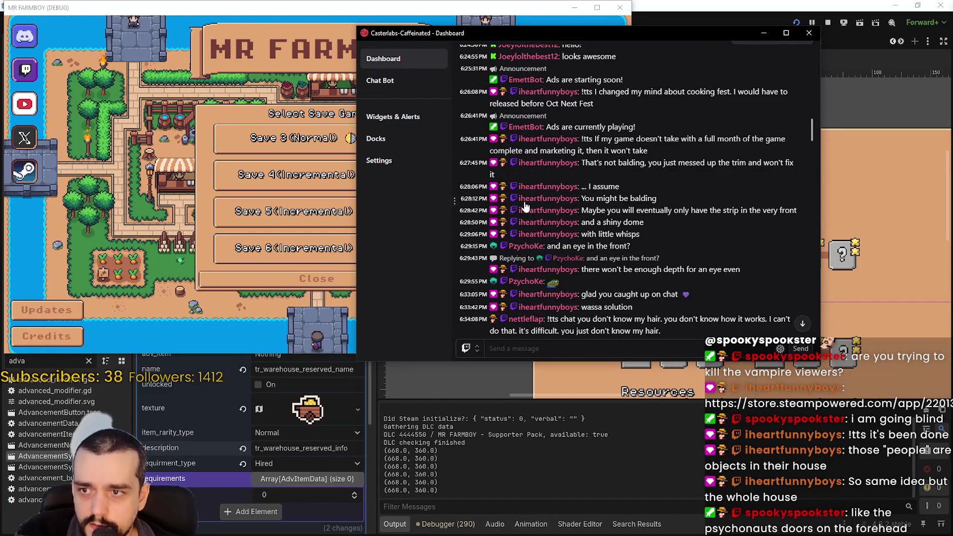
{"action": "scroll", "coordinate": [504, 183], "scroll_direction": "up", "scroll_amount": 4}
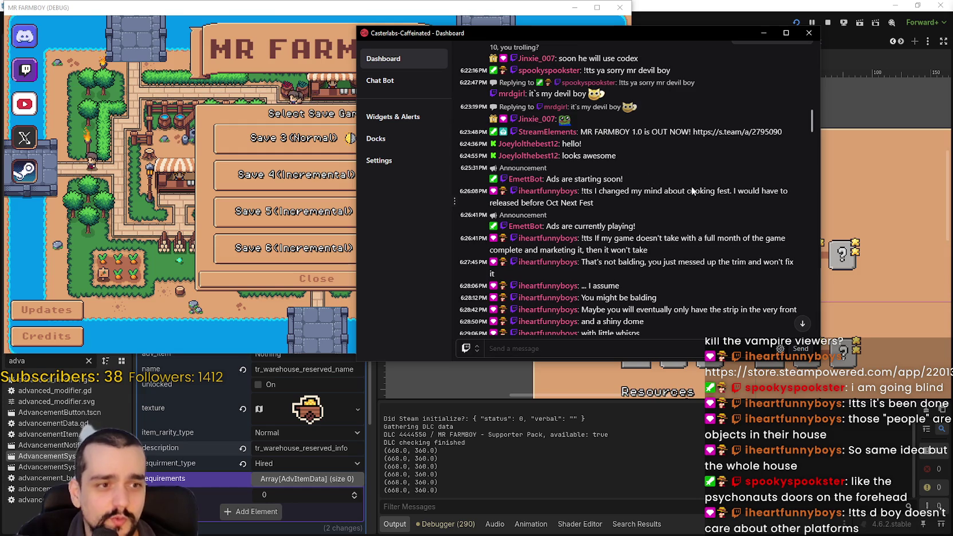
{"action": "scroll", "coordinate": [579, 320], "scroll_direction": "down", "scroll_amount": 10}
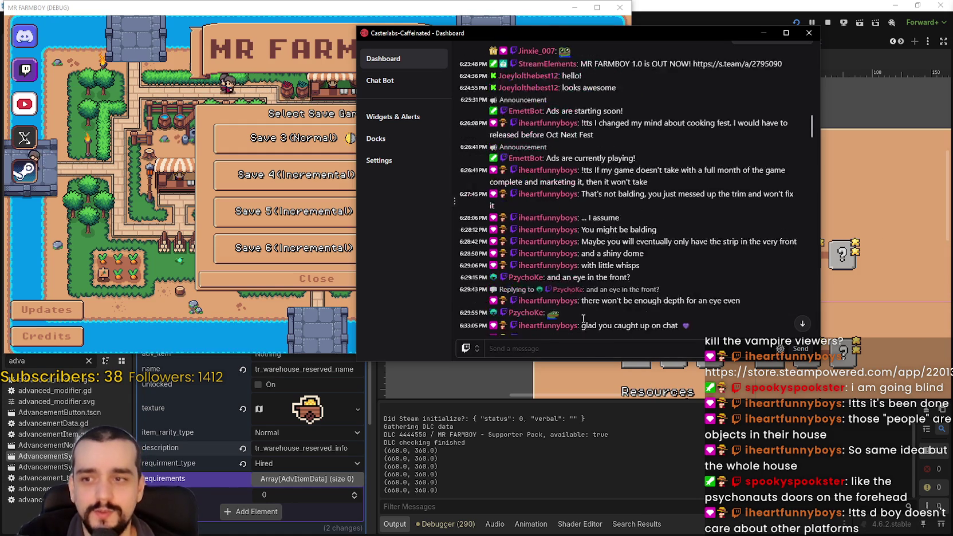
Step: Jump to the newest chat message, highlight it, and close the dashboard window
{"action": "left_click", "coordinate": [802, 325]}
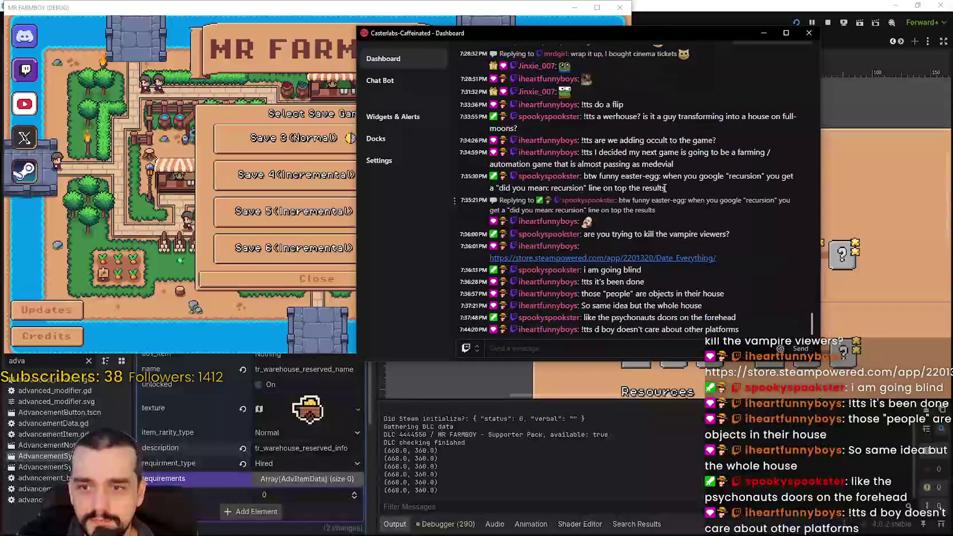
{"action": "mouse_move", "coordinate": [592, 326]}
{"action": "left_mouse_down"}
{"action": "mouse_move", "coordinate": [747, 330]}
{"action": "mouse_move", "coordinate": [579, 329]}
{"action": "mouse_move", "coordinate": [588, 330]}
{"action": "left_mouse_up"}
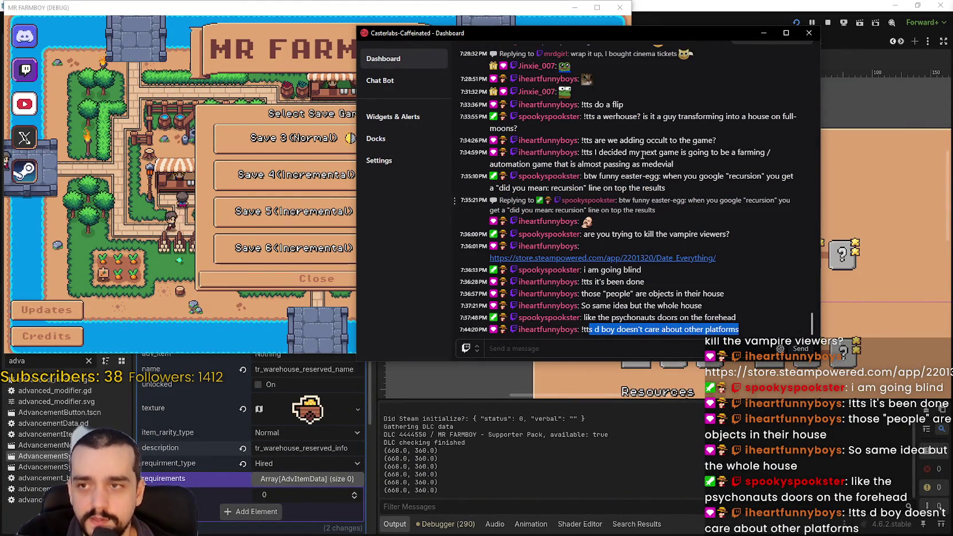
{"action": "left_click", "coordinate": [764, 32]}
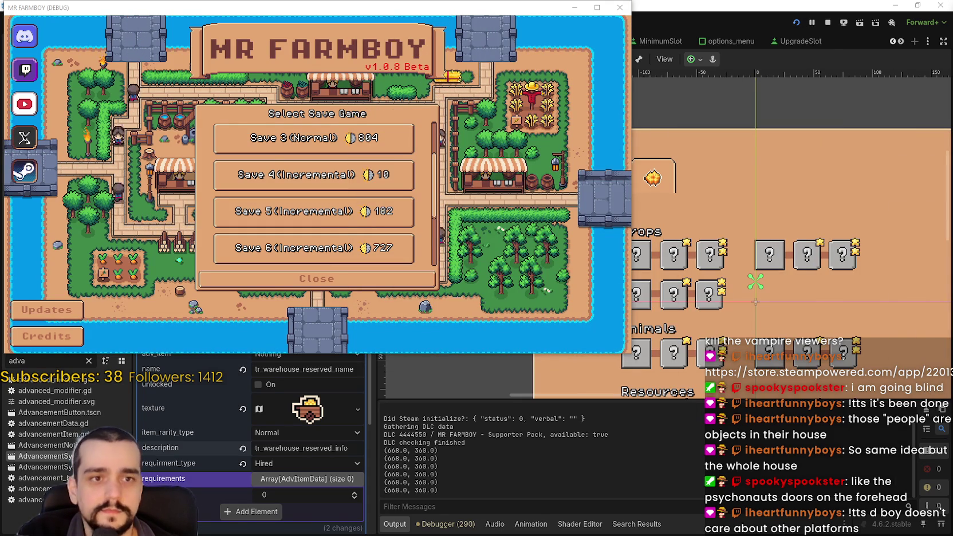
Step: Load Save 3 in the debug build and maximize the game window
{"action": "scroll", "coordinate": [332, 169], "scroll_direction": "up", "scroll_amount": 1}
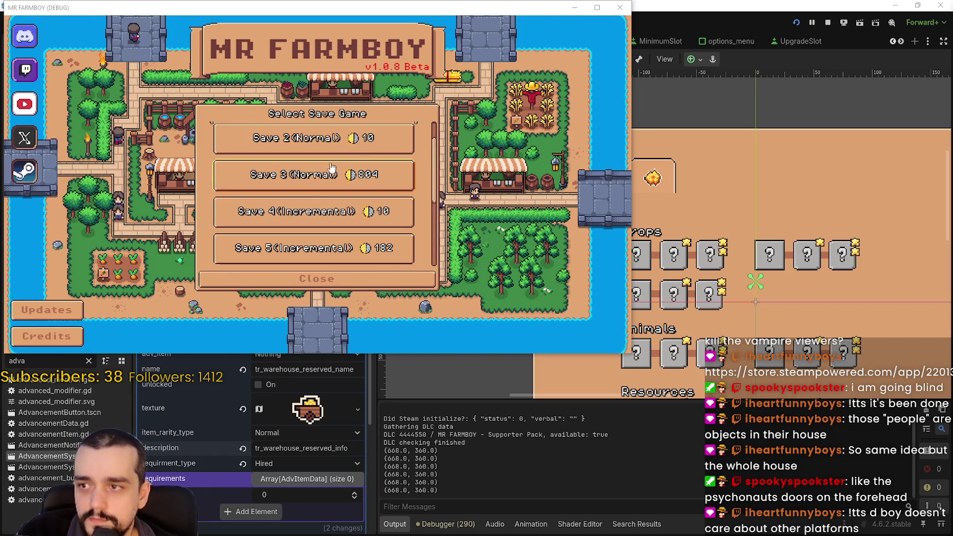
{"action": "left_click", "coordinate": [331, 171]}
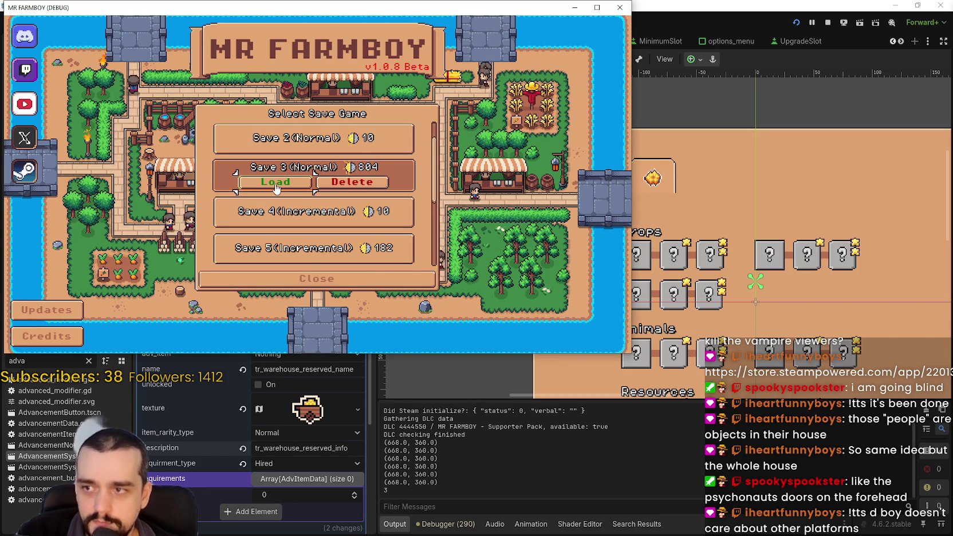
{"action": "left_click", "coordinate": [275, 183]}
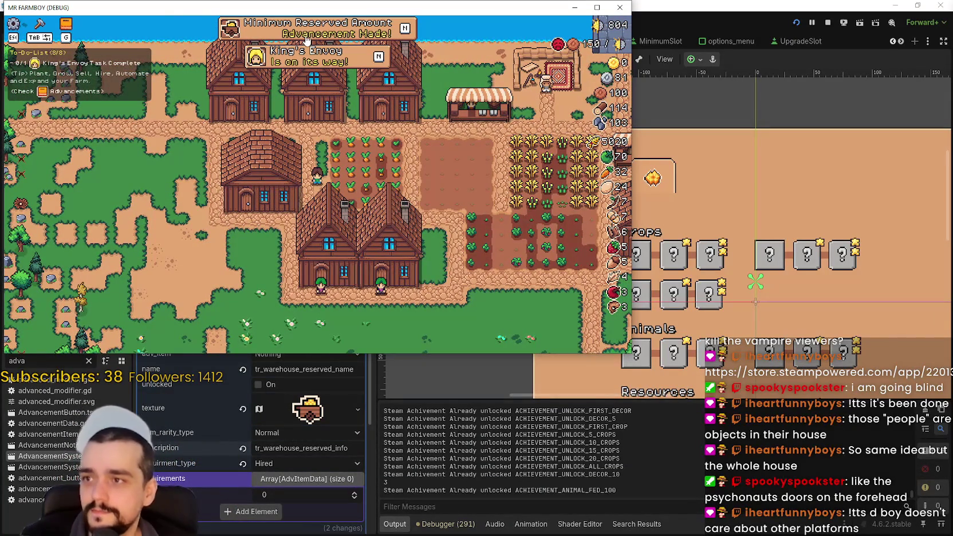
{"action": "left_click", "coordinate": [597, 7]}
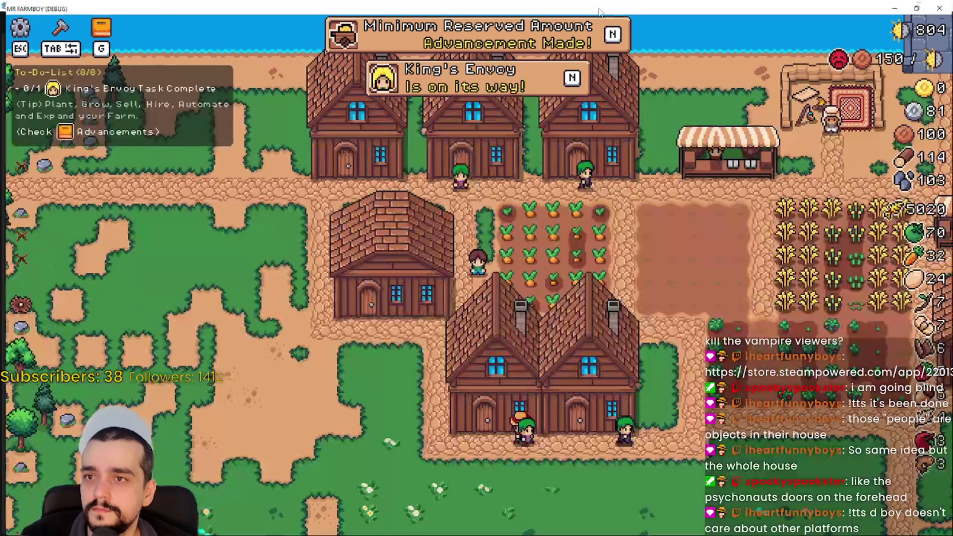
{"action": "key", "text": "g"}
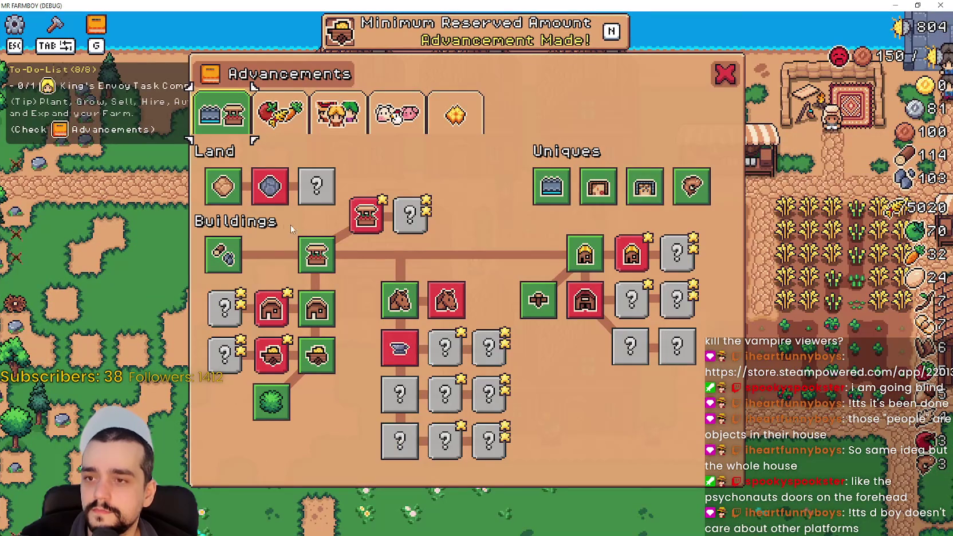
Step: Switch to the Workers advancements page and read the worker upgrade tooltips
{"action": "left_click", "coordinate": [338, 112]}
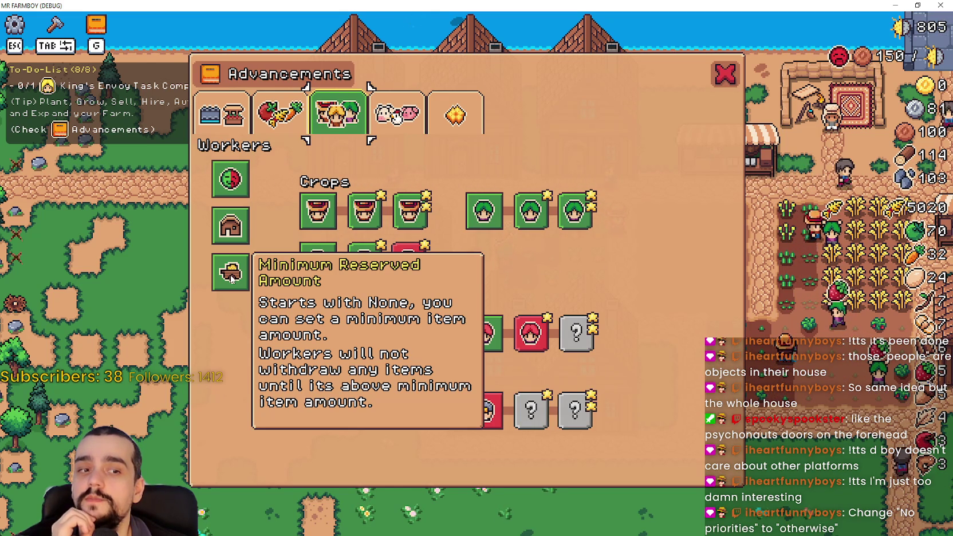
{"action": "mouse_move", "coordinate": [221, 230]}
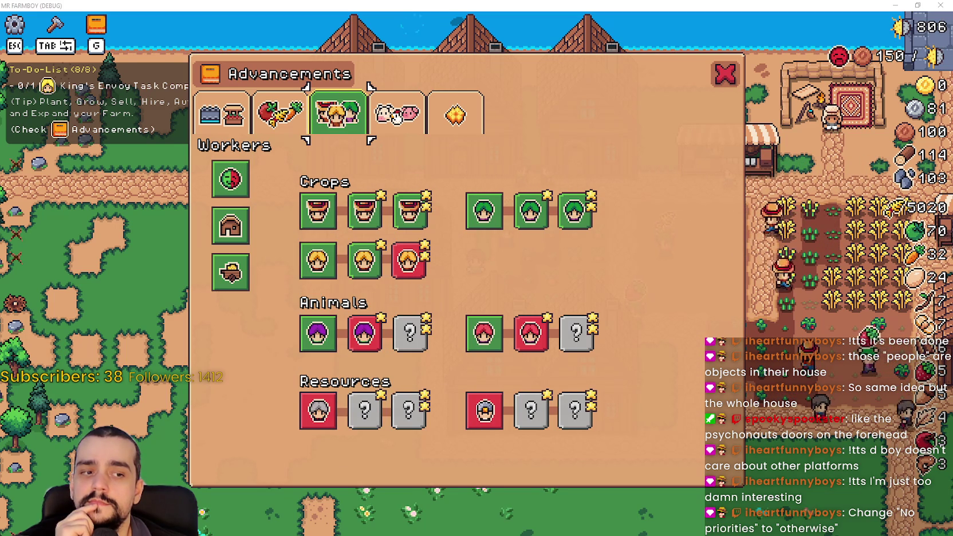
Step: Replace 'No priorities' with 'Otherwise' in B1025's house-priority description, then return to the game
{"action": "key", "text": "alt+Tab"}
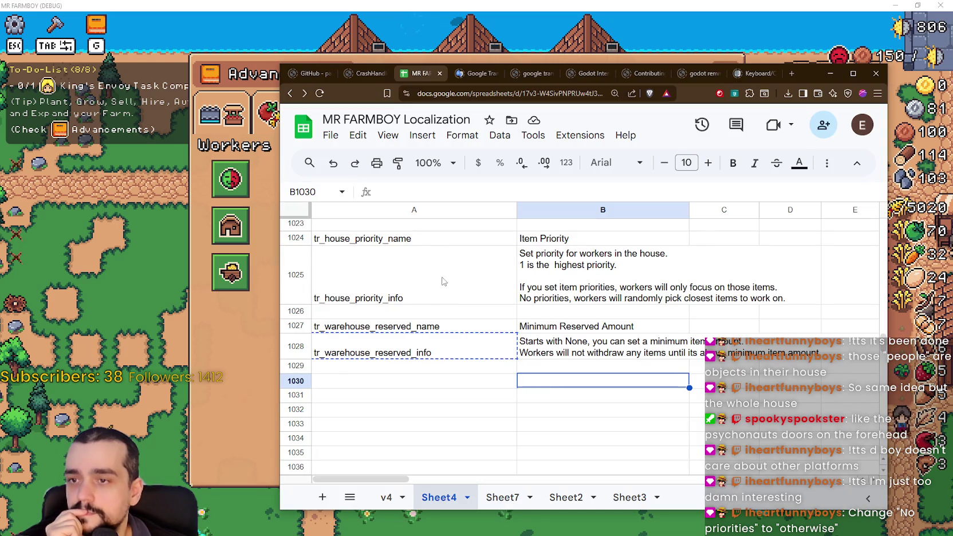
{"action": "double_click", "coordinate": [571, 295]}
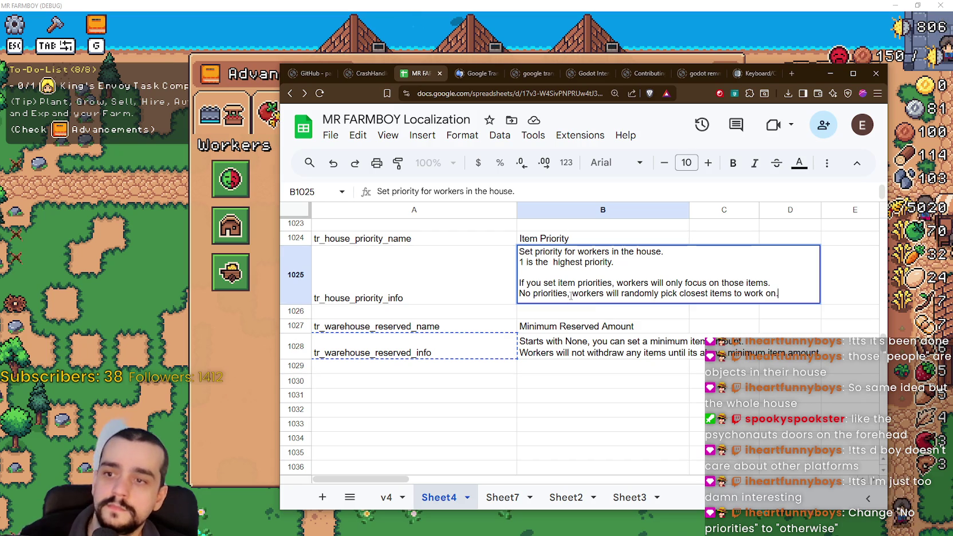
{"action": "left_click_drag", "start_coordinate": [571, 296], "coordinate": [519, 293]}
{"action": "left_click", "coordinate": [569, 296]}
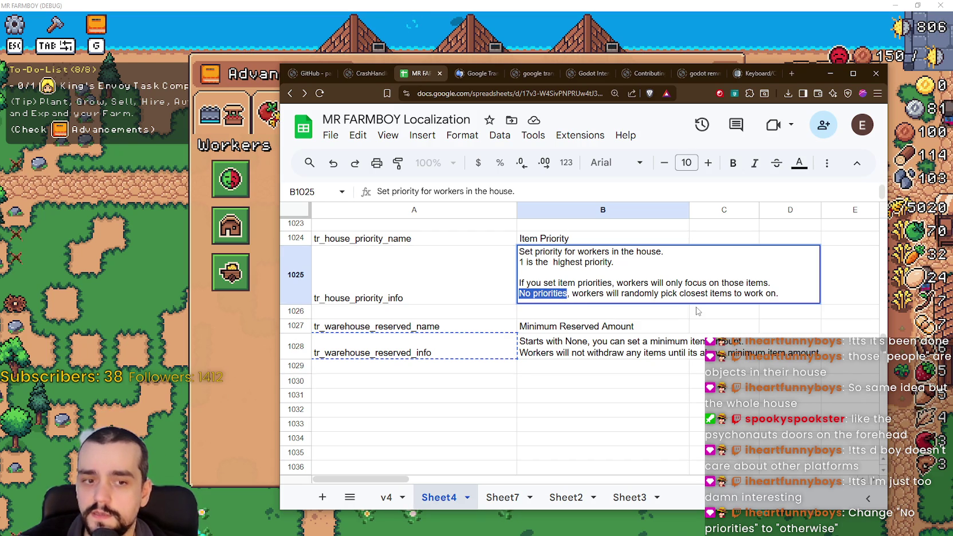
{"action": "type", "text": "Otherwi"}
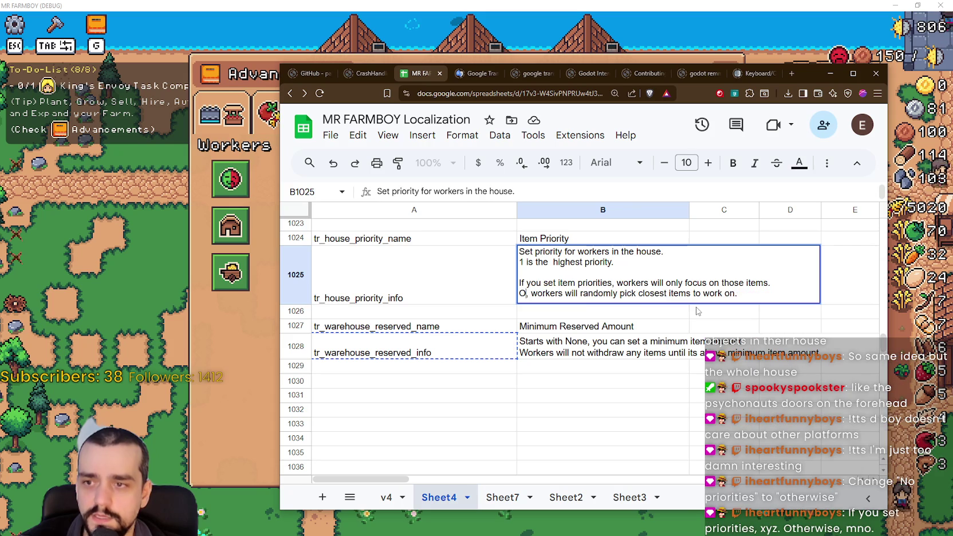
{"action": "type", "text": "se"}
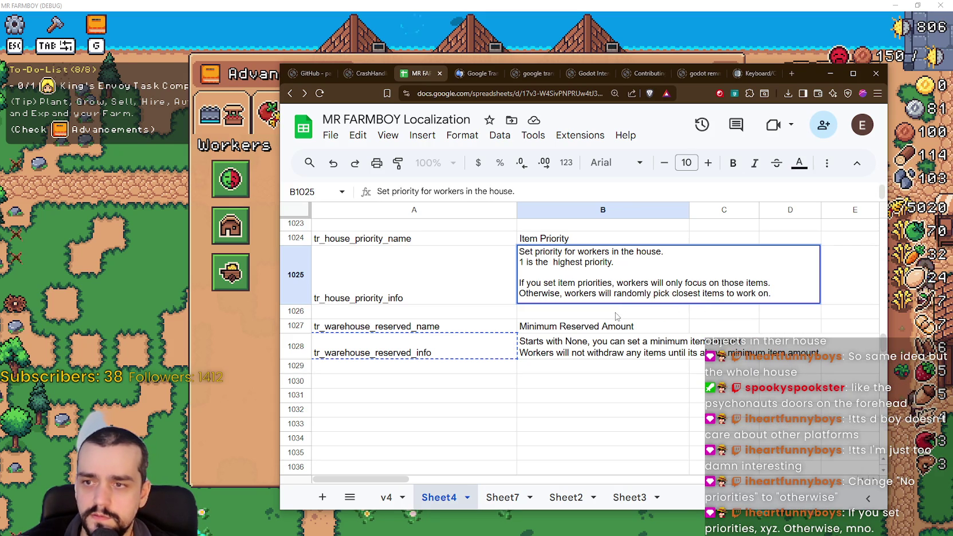
{"action": "left_click", "coordinate": [572, 326]}
{"action": "double_click", "coordinate": [526, 293]}
{"action": "left_click_drag", "start_coordinate": [520, 293], "coordinate": [771, 293]}
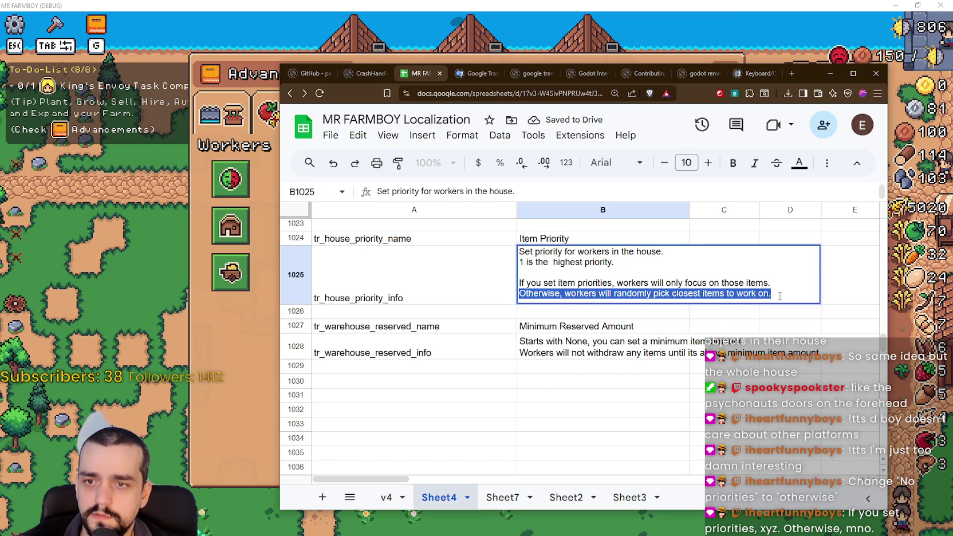
{"action": "left_click", "coordinate": [732, 337]}
{"action": "left_click", "coordinate": [230, 275]}
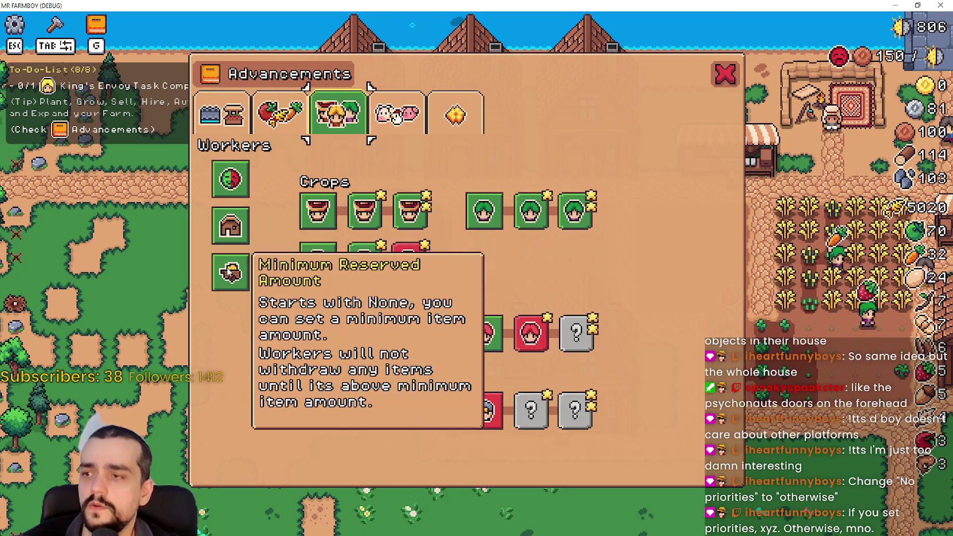
Step: Recheck the Minimum Reserved Amount tooltip, then select description cell B1028 in the sheet
{"action": "mouse_move", "coordinate": [230, 275]}
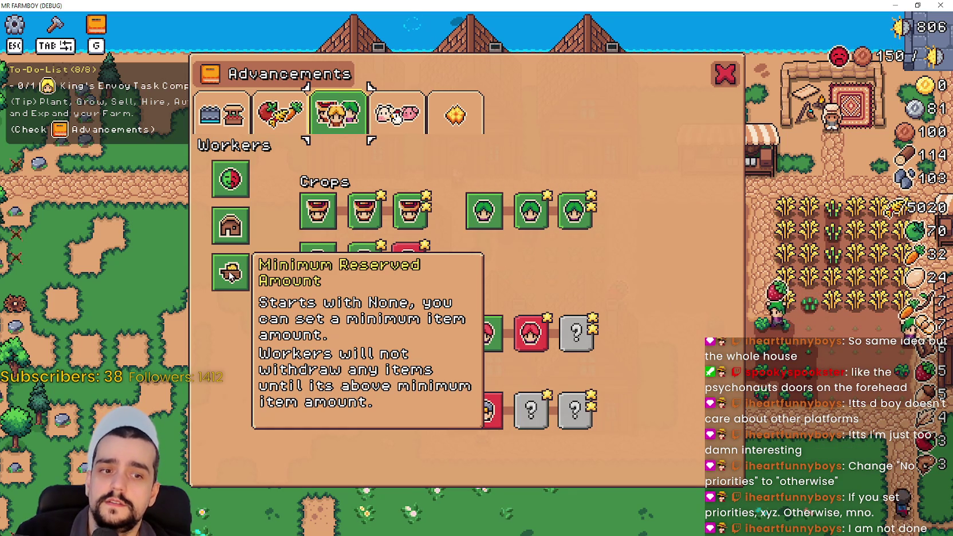
{"action": "key", "text": "alt+Tab"}
{"action": "left_click", "coordinate": [573, 350]}
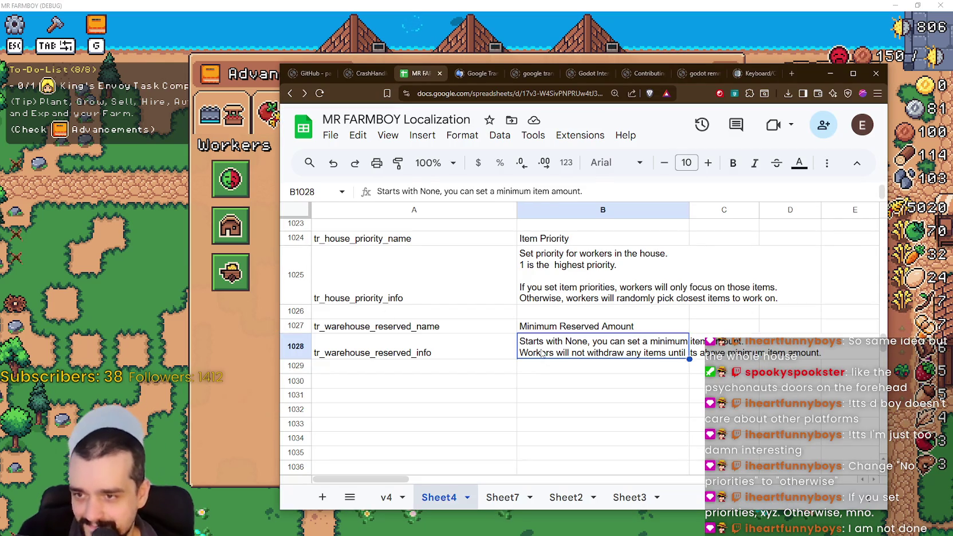
Step: In B1025, add a comma after 'Otherwise', drop the stray 'the', and insert 'the' before 'closest'
{"action": "left_click", "coordinate": [545, 302]}
{"action": "double_click", "coordinate": [545, 302]}
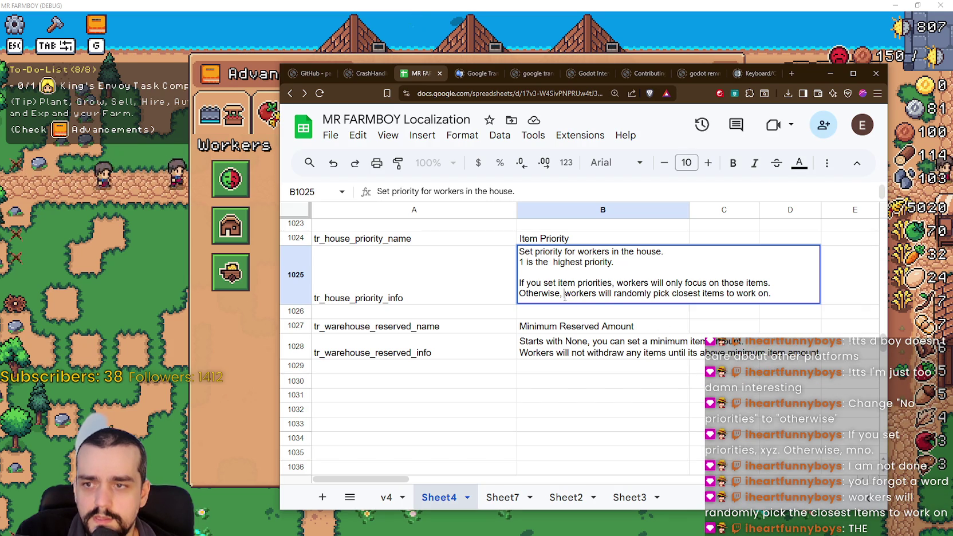
{"action": "left_click", "coordinate": [563, 294]}
{"action": "type", "text": ", the"}
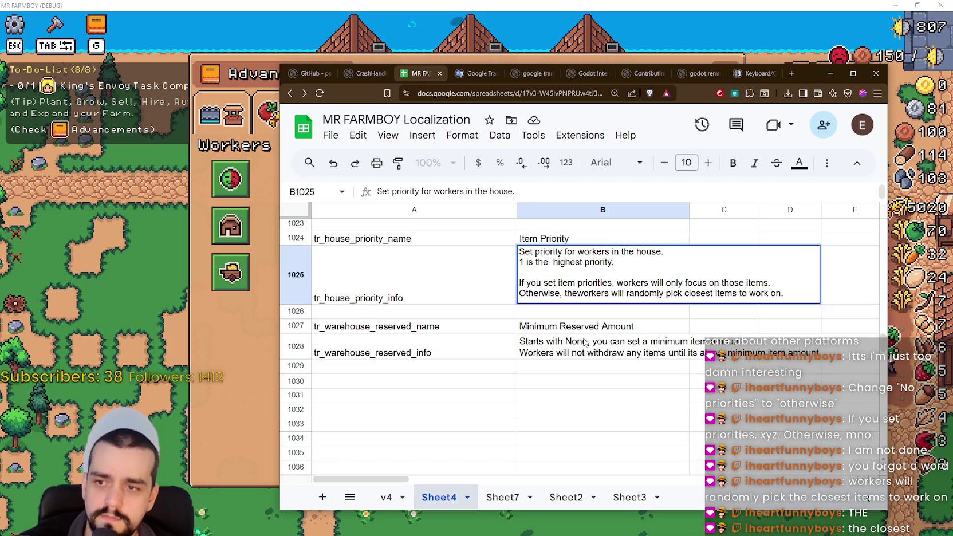
{"action": "key", "text": "BackSpace"}
{"action": "key", "text": "BackSpace"}
{"action": "key", "text": "BackSpace"}
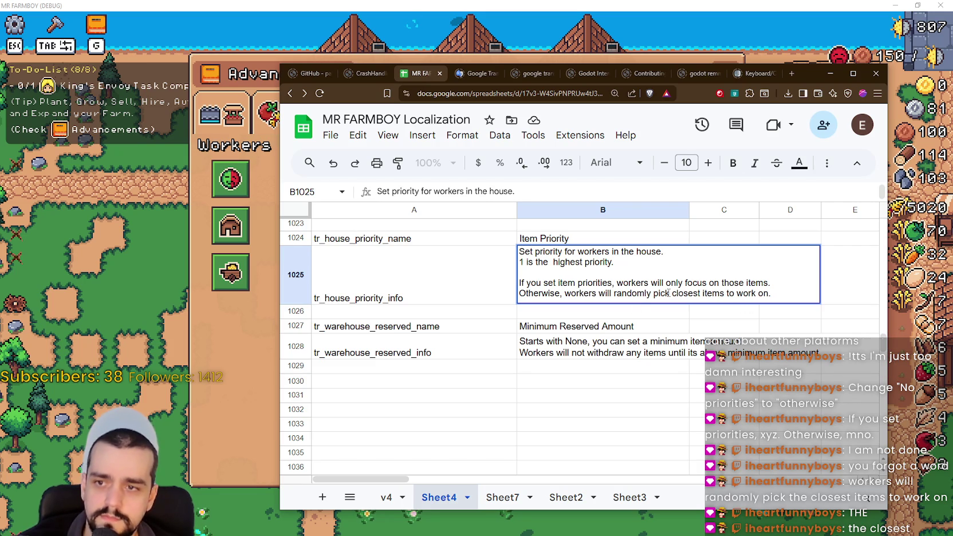
{"action": "left_click", "coordinate": [672, 294]}
{"action": "type", "text": "the"}
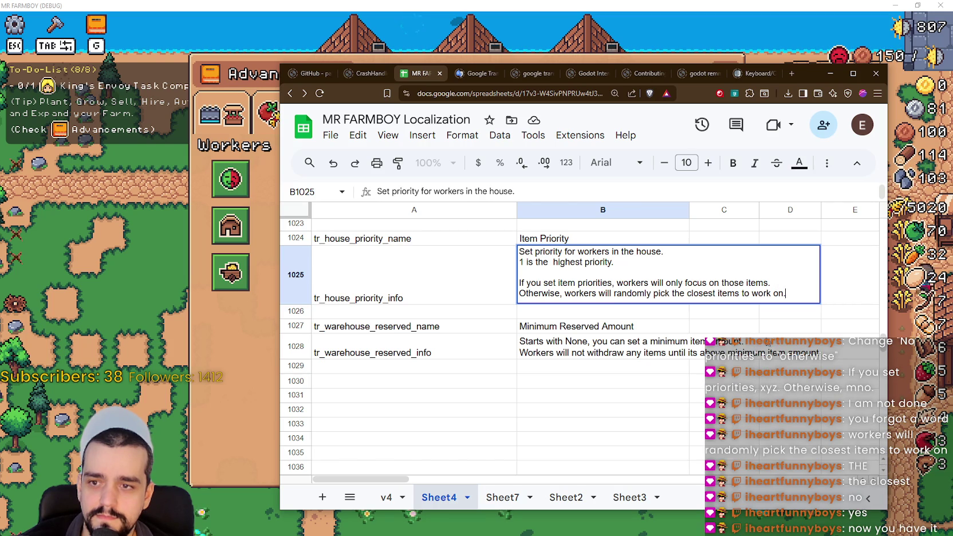
{"action": "left_click", "coordinate": [711, 324]}
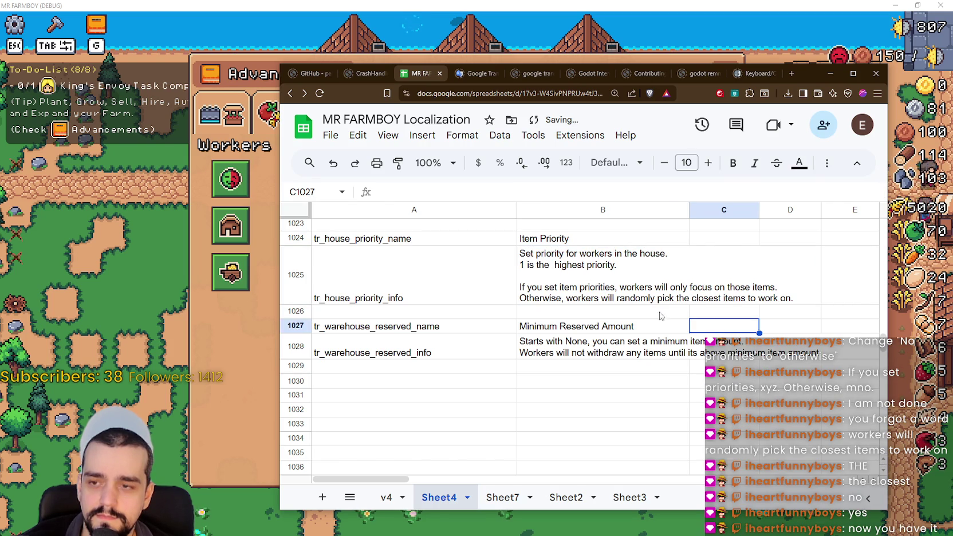
{"action": "left_click", "coordinate": [580, 342]}
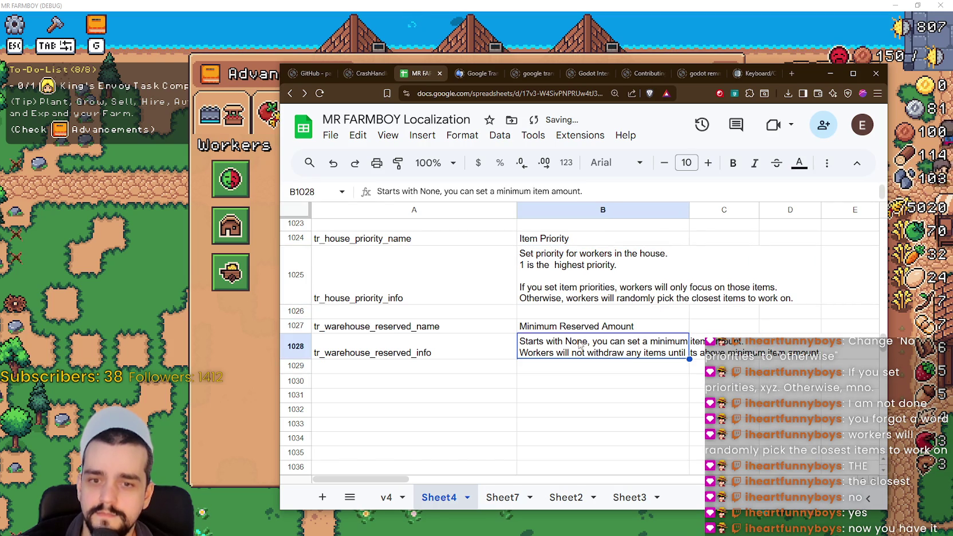
{"action": "left_click", "coordinate": [216, 342]}
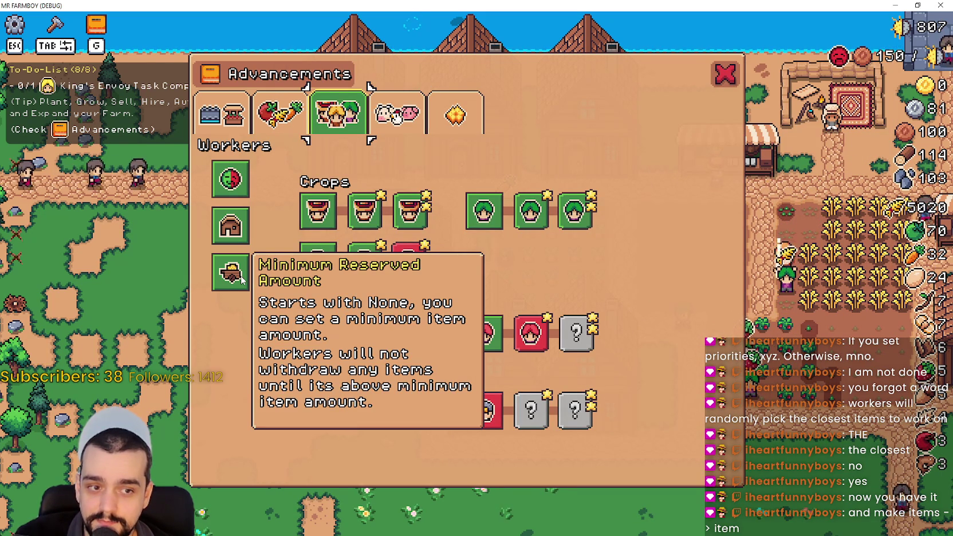
Step: Add a period after 'those items' in the B1025 house-priority text
{"action": "key", "text": "alt+Tab"}
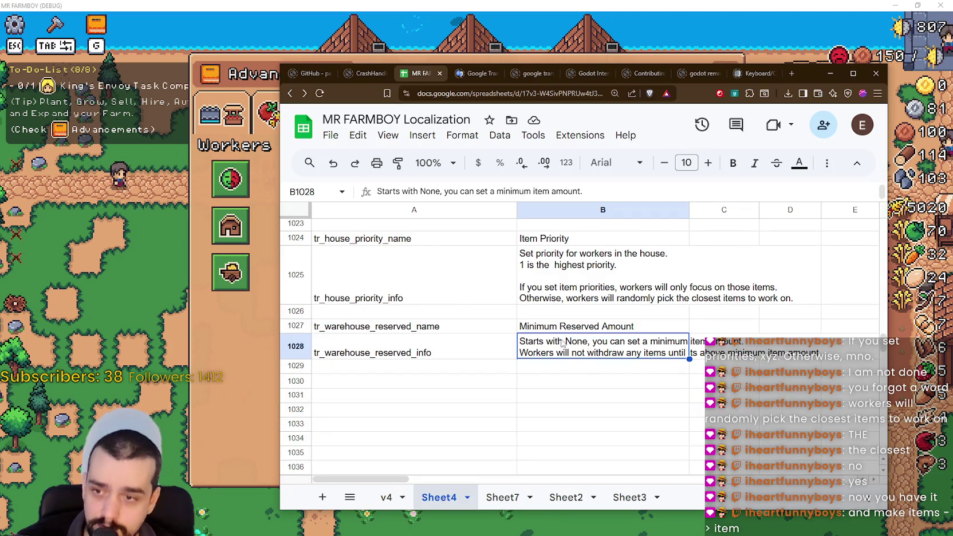
{"action": "double_click", "coordinate": [566, 291]}
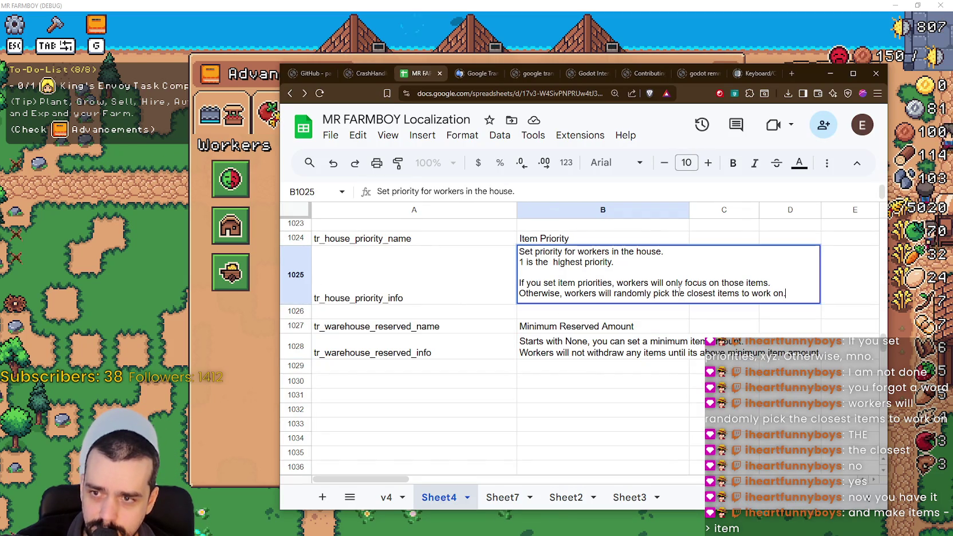
{"action": "type", "text": "."}
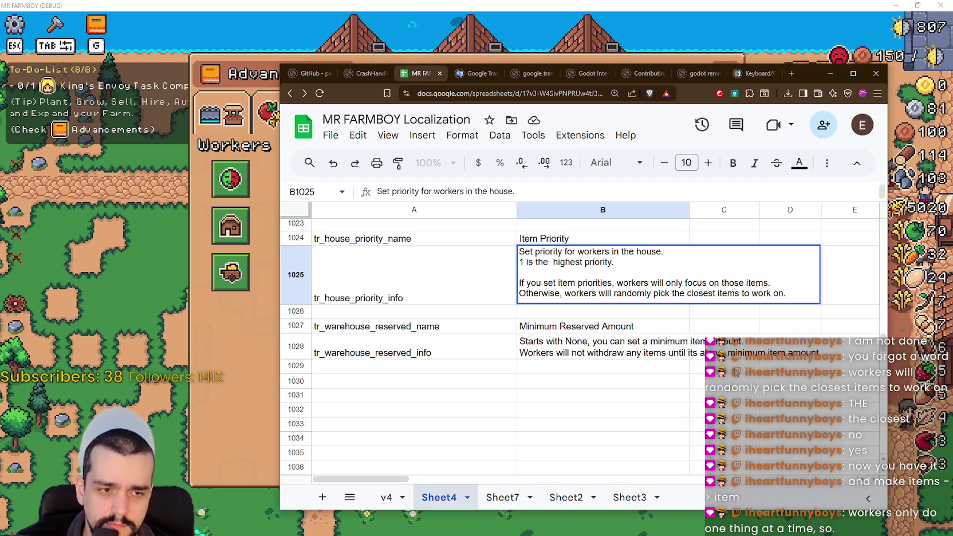
{"action": "key", "text": "Left"}
{"action": "key", "text": "BackSpace"}
{"action": "double_click", "coordinate": [732, 282]}
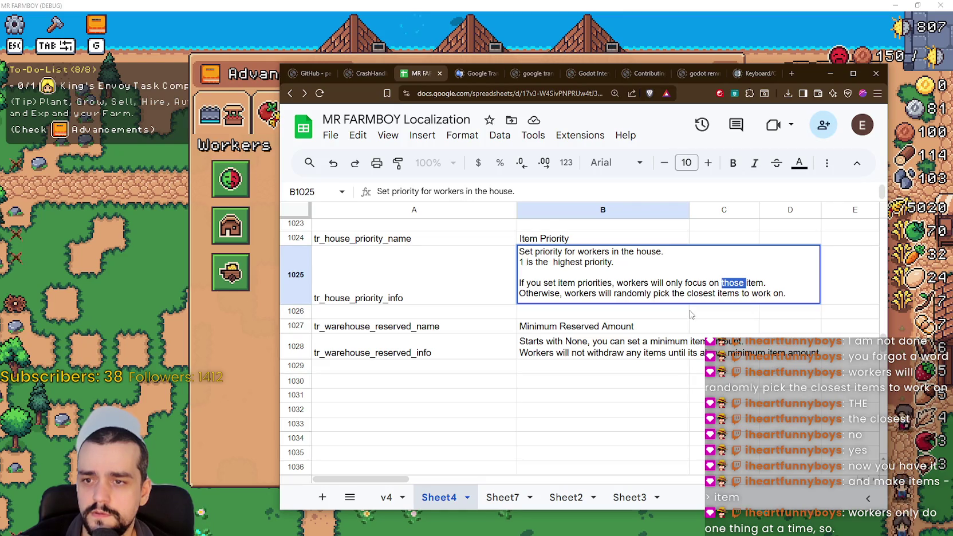
Step: Change 'closest items' to 'closest item' in B1025 and check the game's tooltip
{"action": "left_click", "coordinate": [763, 283]}
{"action": "type", "text": "s"}
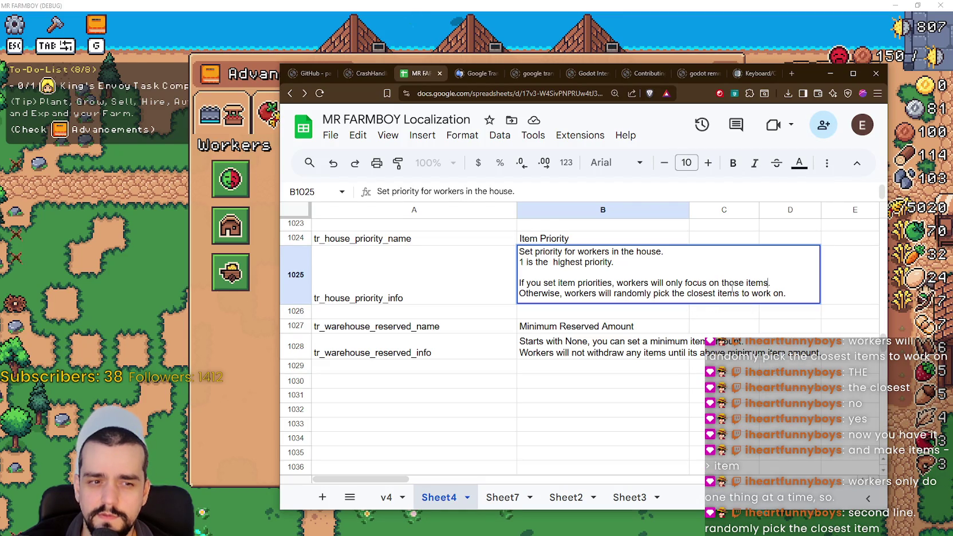
{"action": "key", "text": "Left"}
{"action": "key", "text": "Left"}
{"action": "key", "text": "Left"}
{"action": "key", "text": "BackSpace"}
{"action": "left_click", "coordinate": [712, 317]}
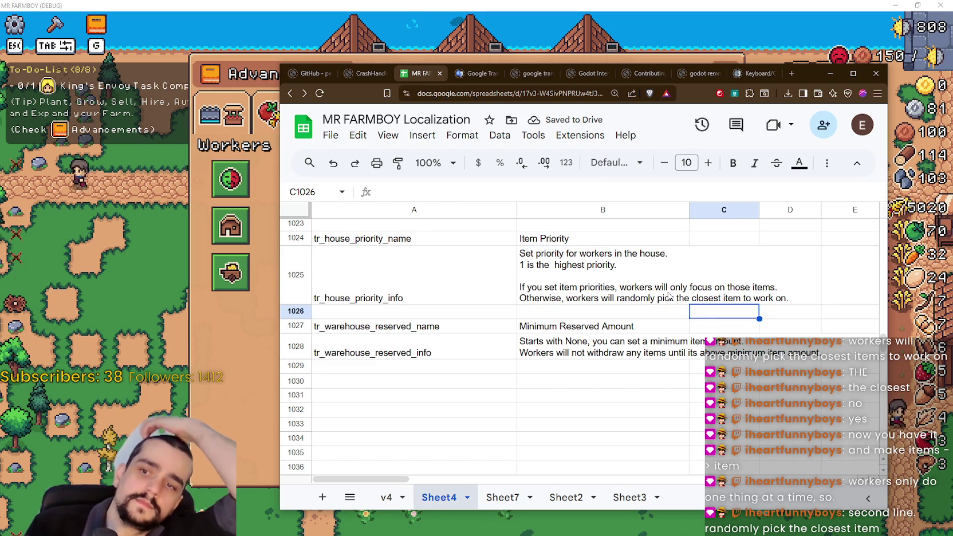
{"action": "double_click", "coordinate": [611, 285]}
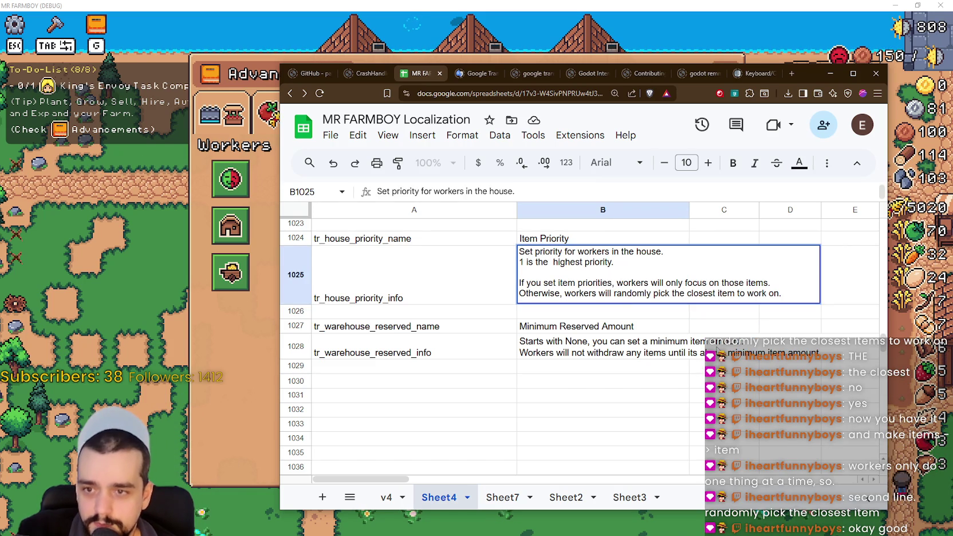
{"action": "left_click", "coordinate": [724, 311]}
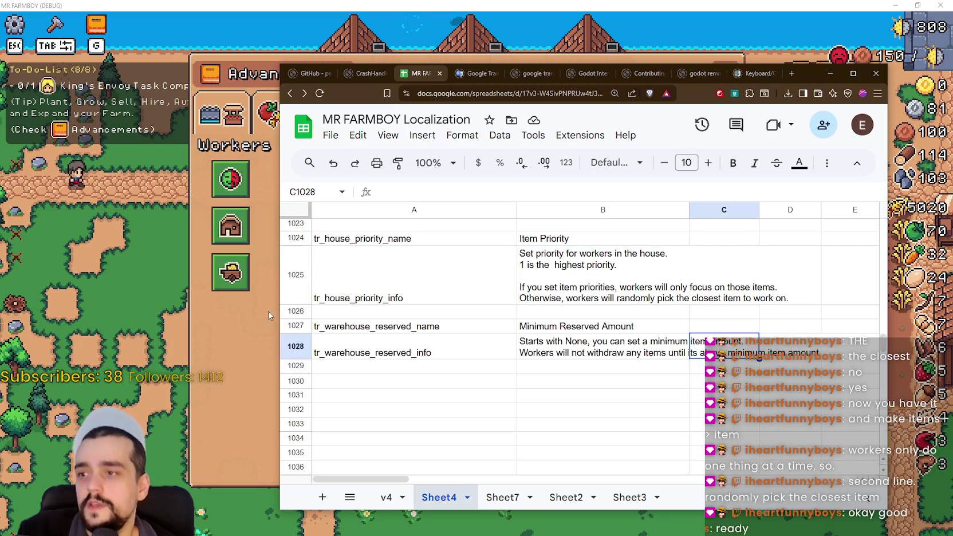
{"action": "left_click", "coordinate": [271, 309]}
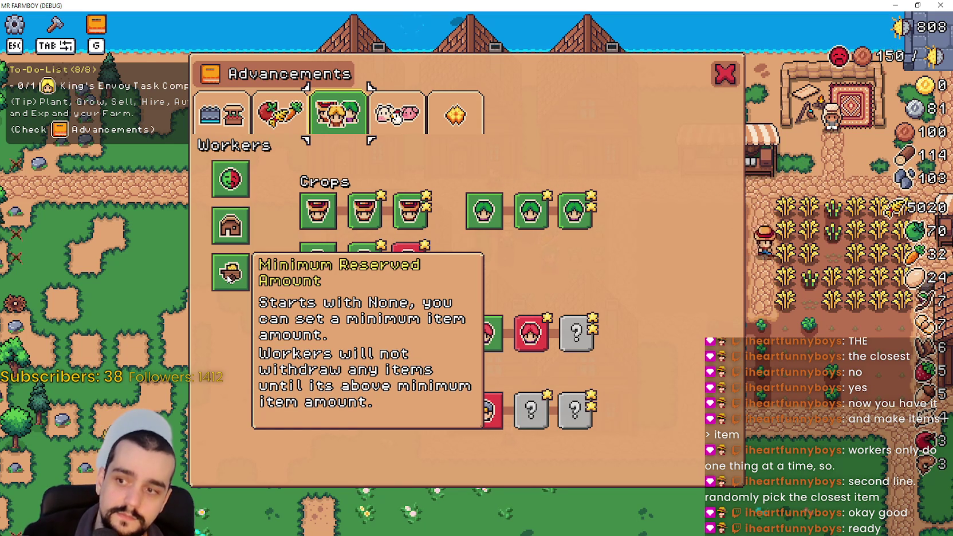
Step: Return to the spreadsheet and open B1028's reserved-amount description for editing
{"action": "key", "text": "alt+Tab"}
{"action": "double_click", "coordinate": [573, 346]}
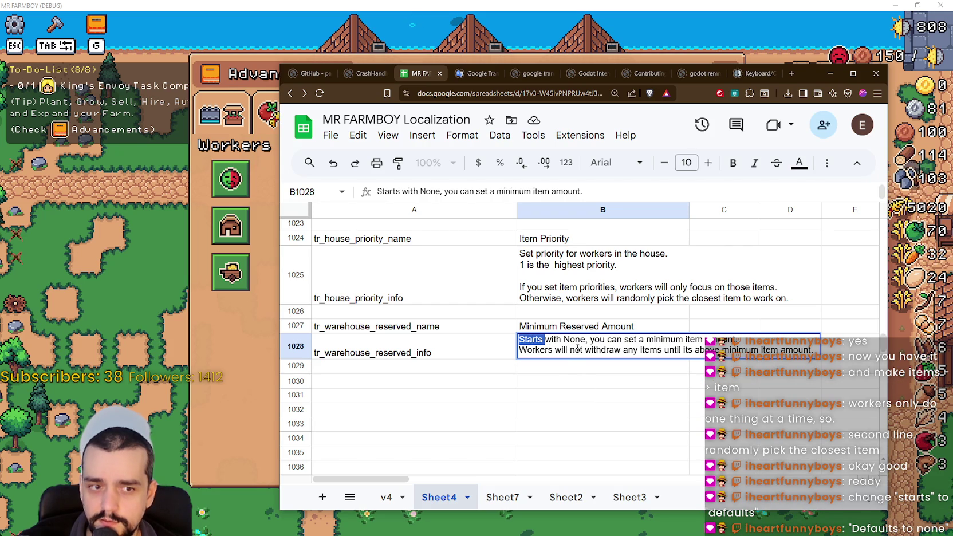
Step: Replace 'Starts with None,' with 'Default is none.' and put 'You can set a minimum item amount.' on its own line
{"action": "double_click", "coordinate": [570, 341]}
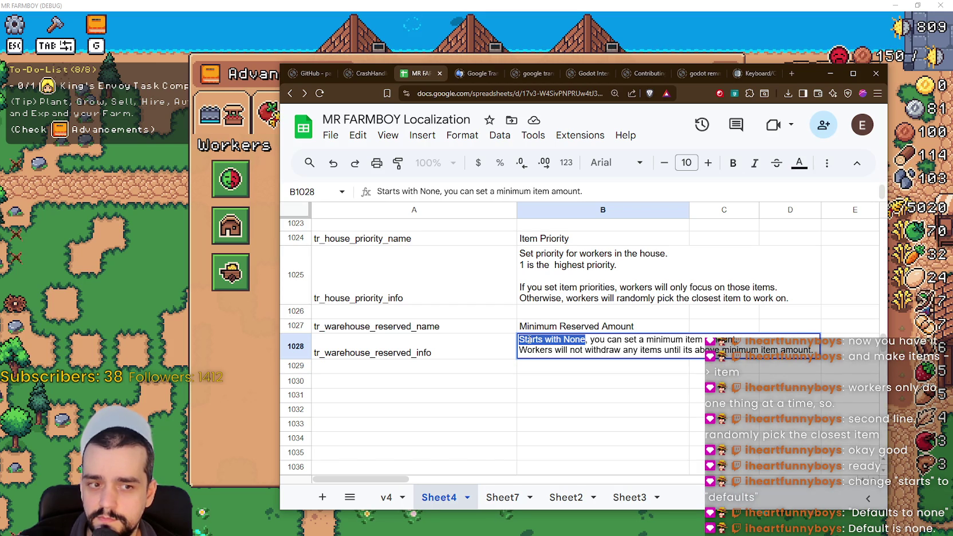
{"action": "type", "text": "Default i"}
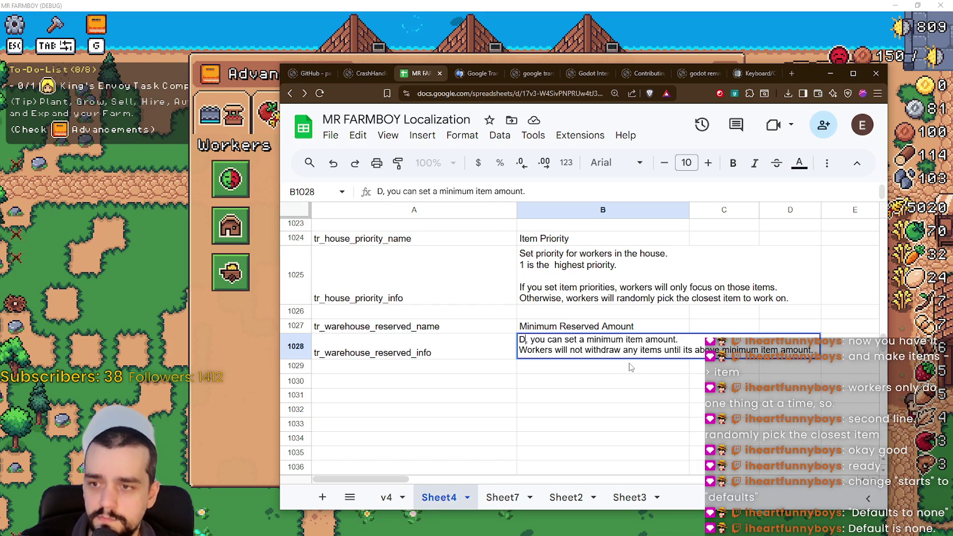
{"action": "type", "text": "s none"}
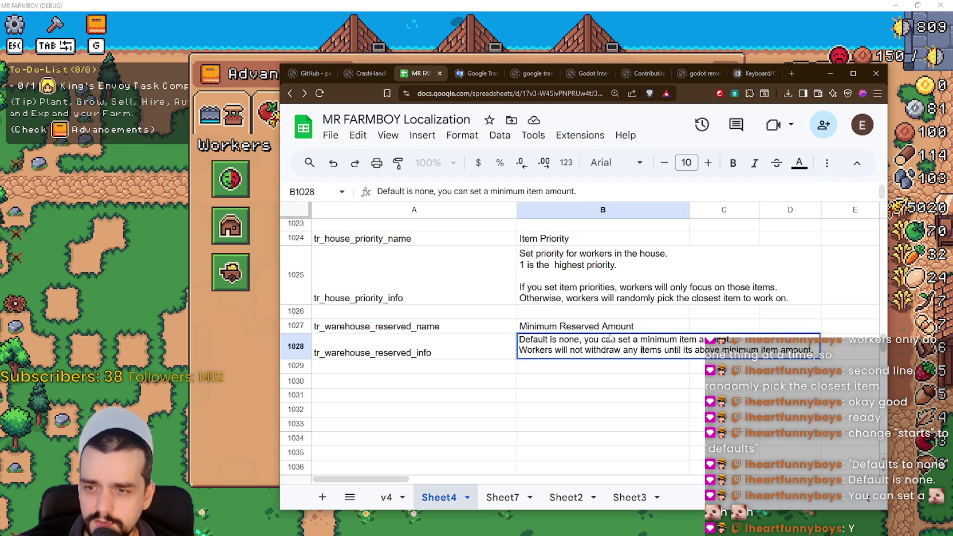
{"action": "left_click_drag", "start_coordinate": [592, 340], "coordinate": [731, 339]}
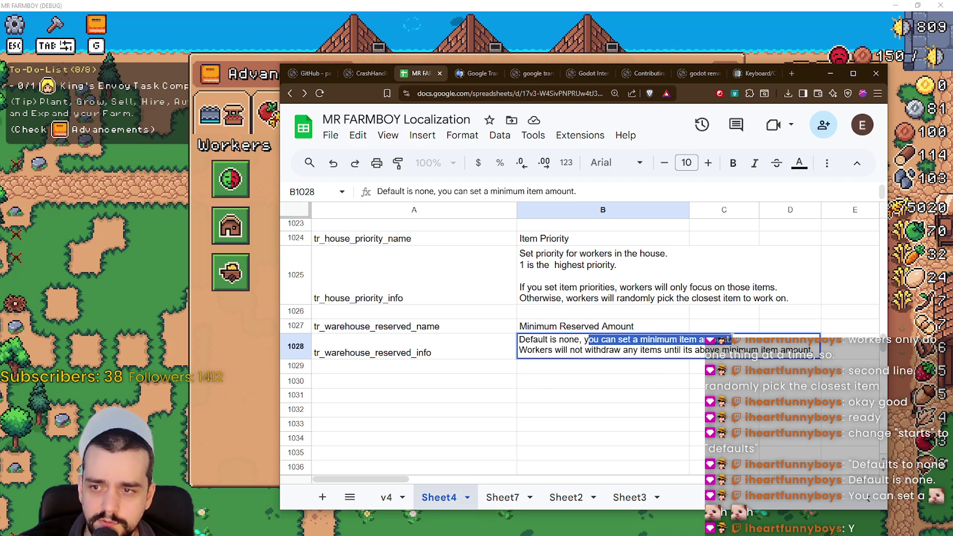
{"action": "double_click", "coordinate": [719, 340]}
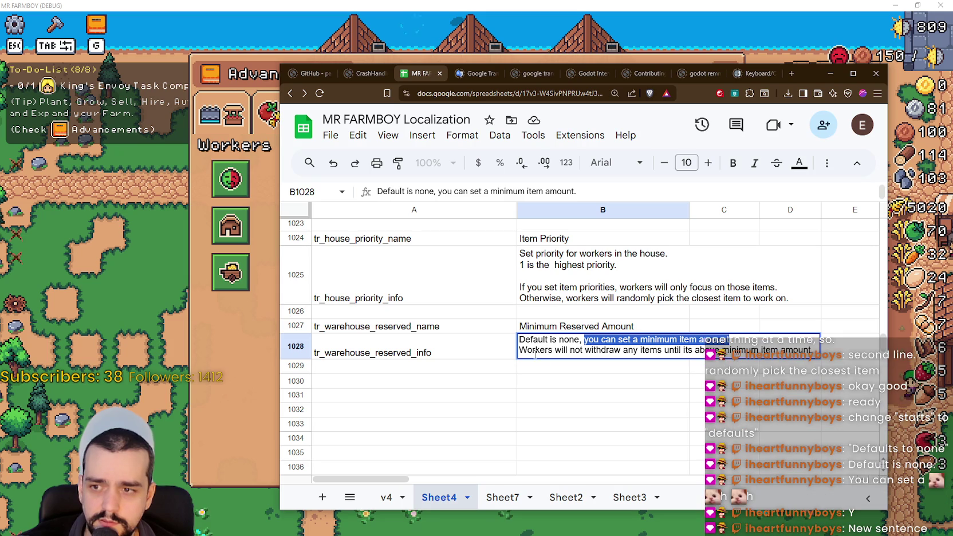
{"action": "left_click", "coordinate": [580, 340]}
{"action": "key", "text": "shift+Left"}
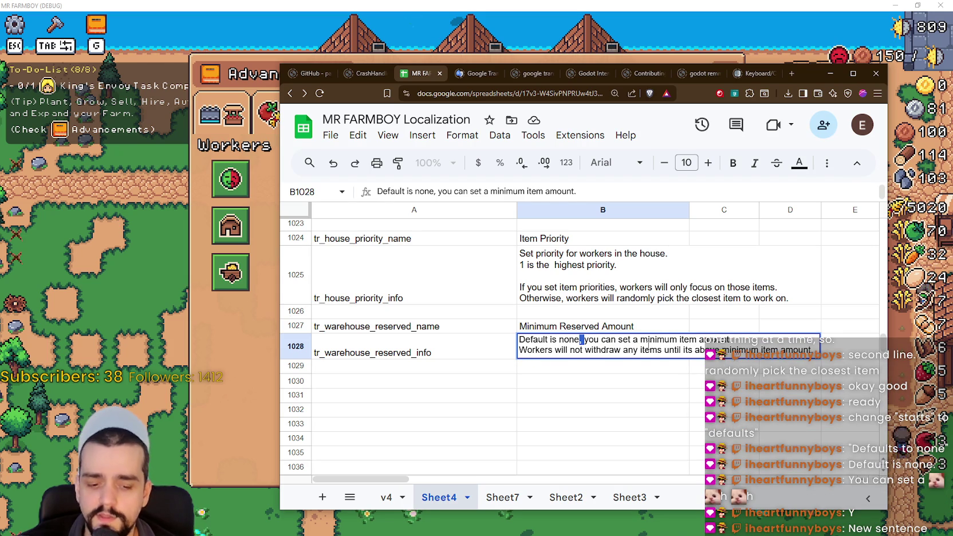
{"action": "type", "text": "."}
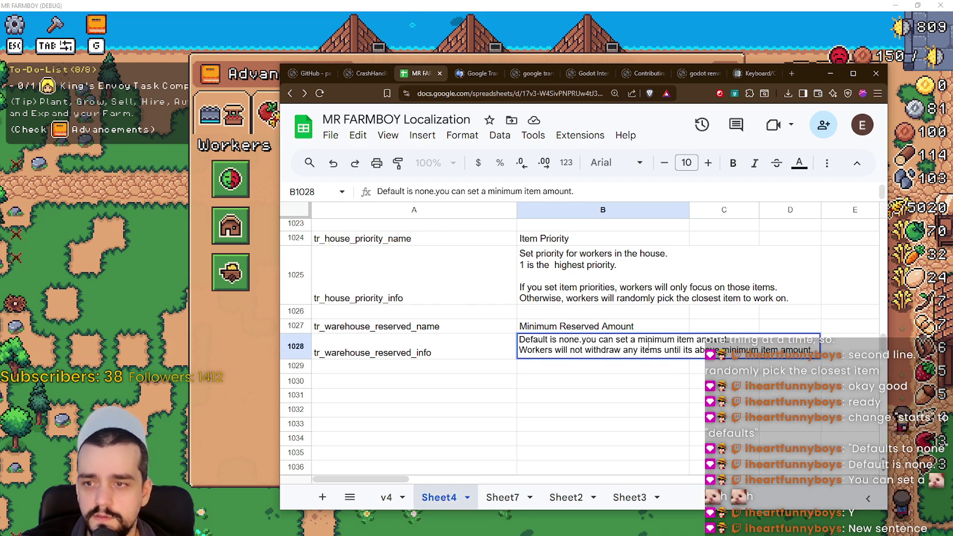
{"action": "key", "text": "ctrl+Return"}
{"action": "key", "text": "BackSpace"}
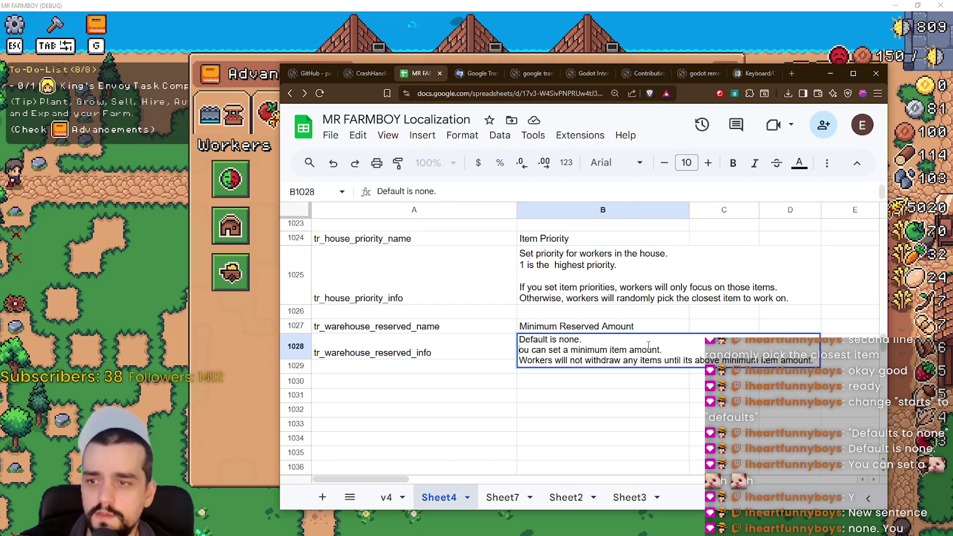
{"action": "type", "text": "Y"}
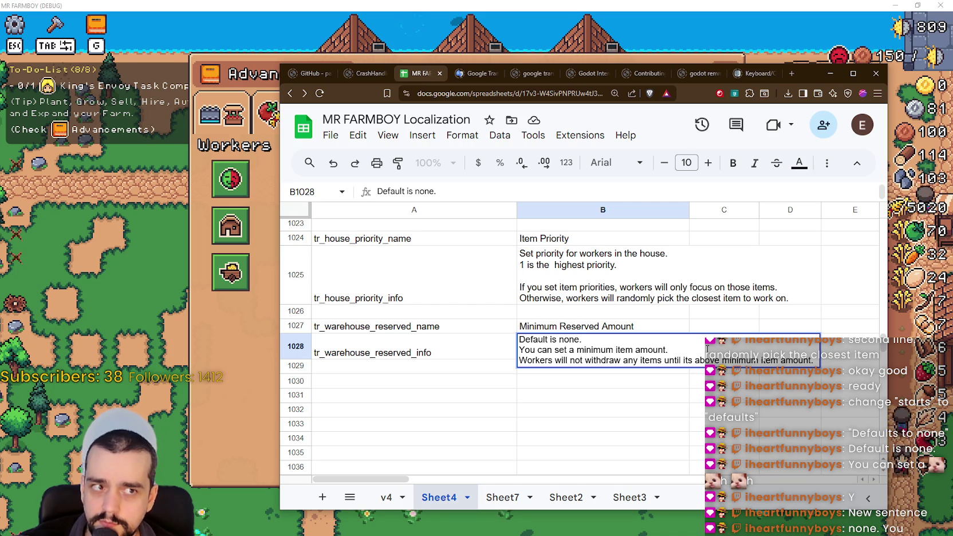
Step: Select portions of the 'Workers will … above minimum item amount' line in B1028
{"action": "mouse_move", "coordinate": [542, 364]}
{"action": "left_mouse_down"}
{"action": "mouse_move", "coordinate": [638, 350]}
{"action": "mouse_move", "coordinate": [666, 361]}
{"action": "mouse_move", "coordinate": [799, 361]}
{"action": "mouse_move", "coordinate": [617, 361]}
{"action": "mouse_move", "coordinate": [676, 361]}
{"action": "mouse_move", "coordinate": [674, 349]}
{"action": "mouse_move", "coordinate": [694, 361]}
{"action": "left_mouse_up"}
{"action": "left_click", "coordinate": [695, 360]}
{"action": "mouse_move", "coordinate": [811, 361]}
{"action": "left_mouse_down"}
{"action": "mouse_move", "coordinate": [602, 360]}
{"action": "mouse_move", "coordinate": [663, 361]}
{"action": "left_mouse_up"}
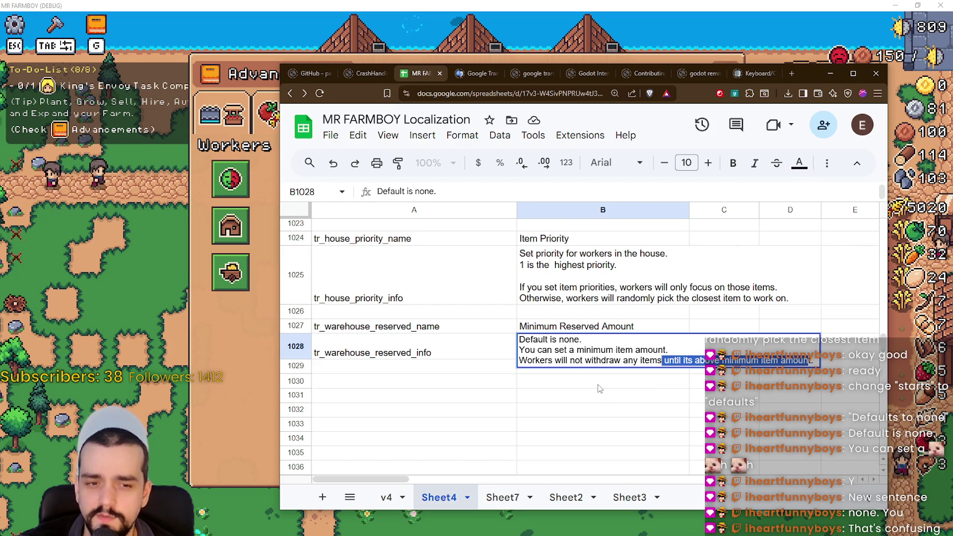
{"action": "left_click", "coordinate": [580, 360]}
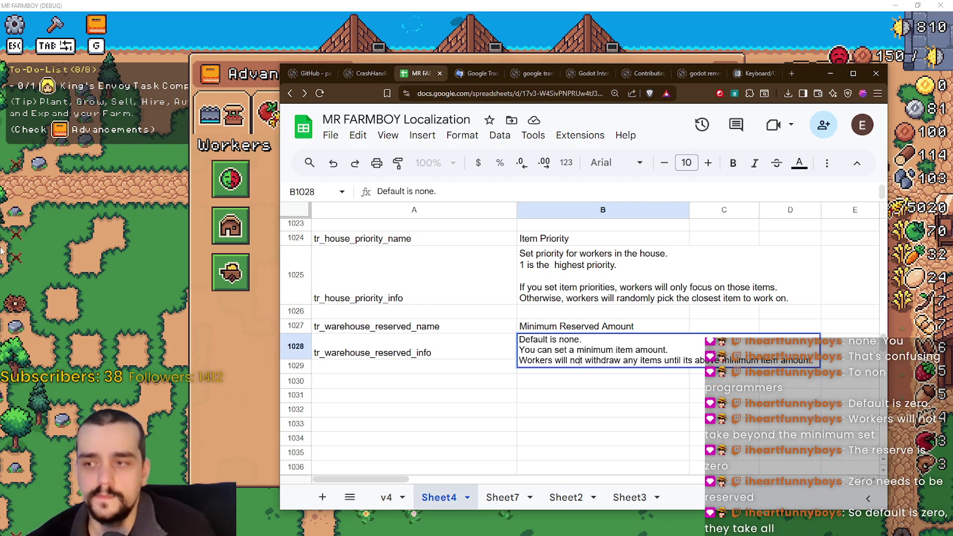
Step: Switch to the game, close Advancements, and pan to the Warehouse's None–999 reserve options
{"action": "left_click", "coordinate": [180, 381]}
{"action": "key", "text": "Escape"}
{"action": "key", "text": "d"}
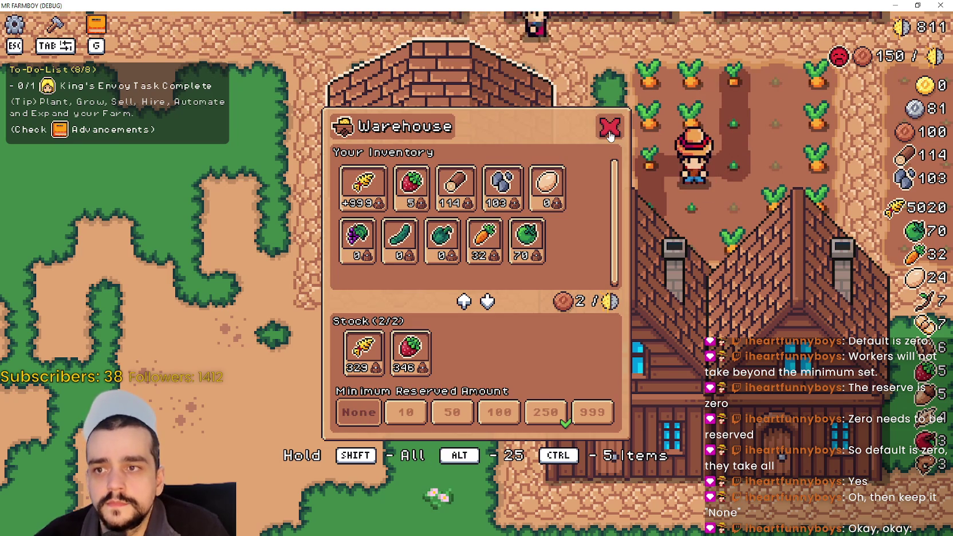
Step: Close the Warehouse, open the pause menu, and minimize the game to reveal the sheet
{"action": "key", "text": "Escape"}
{"action": "scroll", "coordinate": [624, 254], "scroll_direction": "down", "scroll_amount": 5}
{"action": "scroll", "coordinate": [625, 251], "scroll_direction": "up", "scroll_amount": 4}
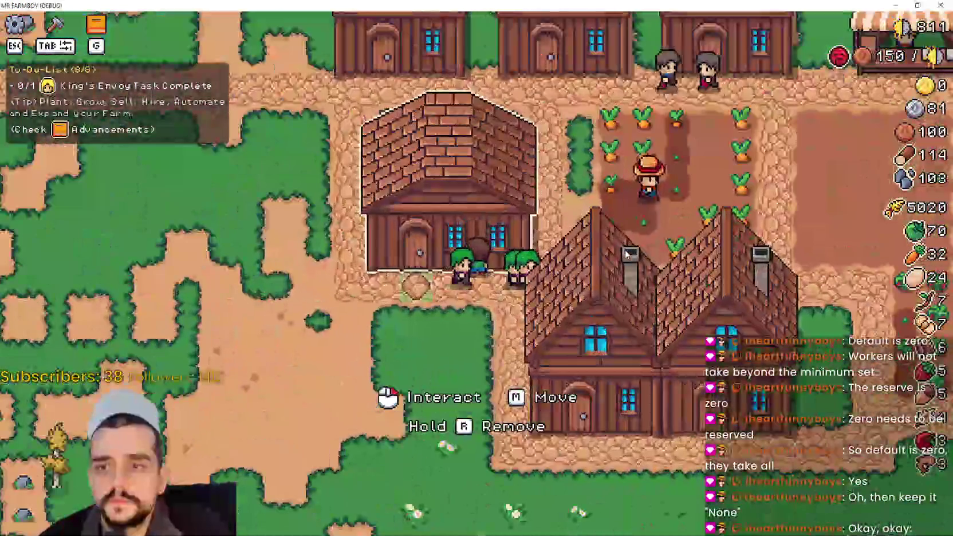
{"action": "key", "text": "Escape"}
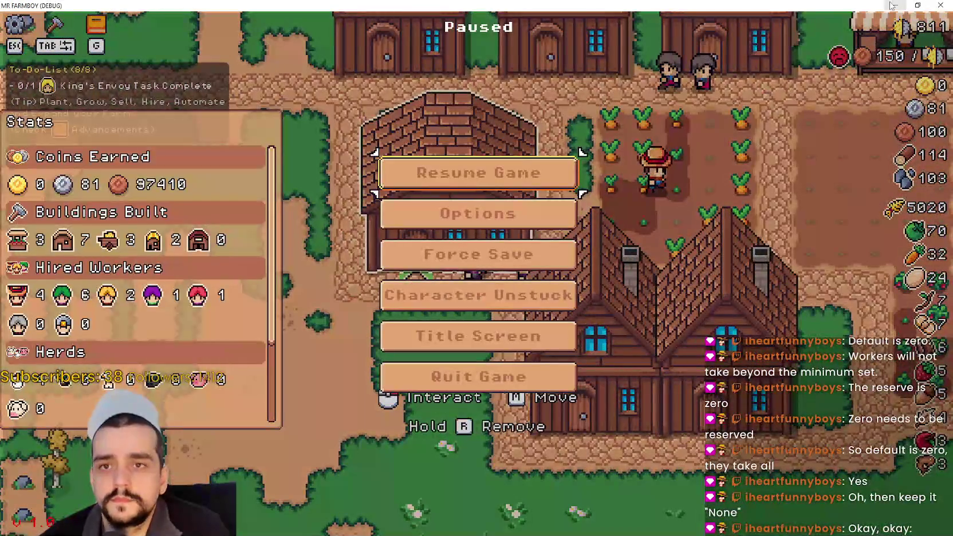
{"action": "left_click", "coordinate": [892, 6]}
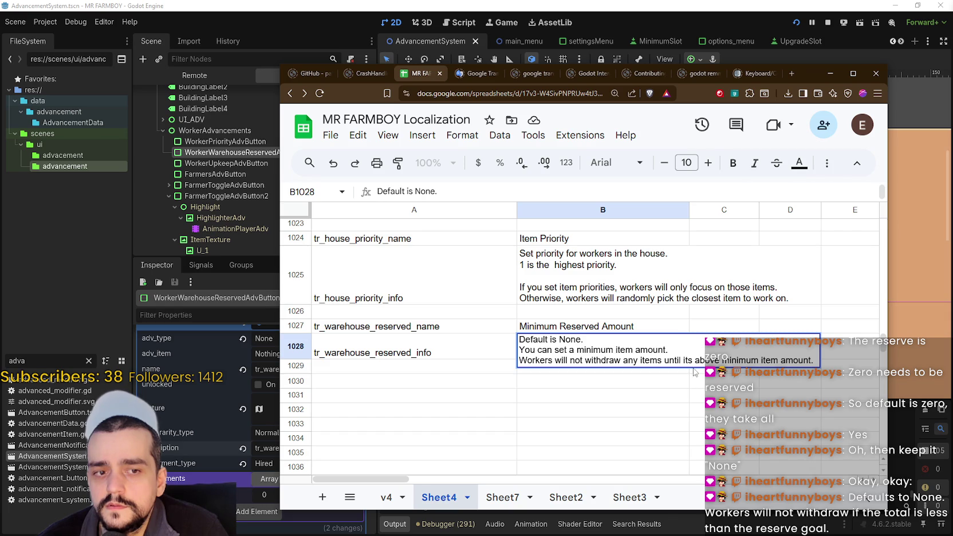
Step: Replace the tooltip text after the first sentence with new wording beginning 'Workers'
{"action": "left_click_drag", "start_coordinate": [815, 360], "coordinate": [559, 340]}
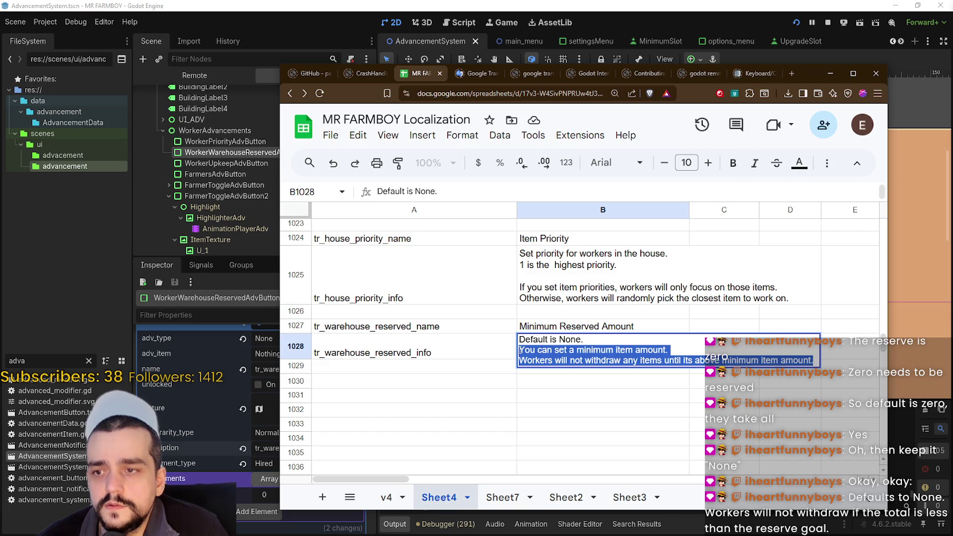
{"action": "type", "text": "Workers will not withdraw if the total is less than the reserve goal."}
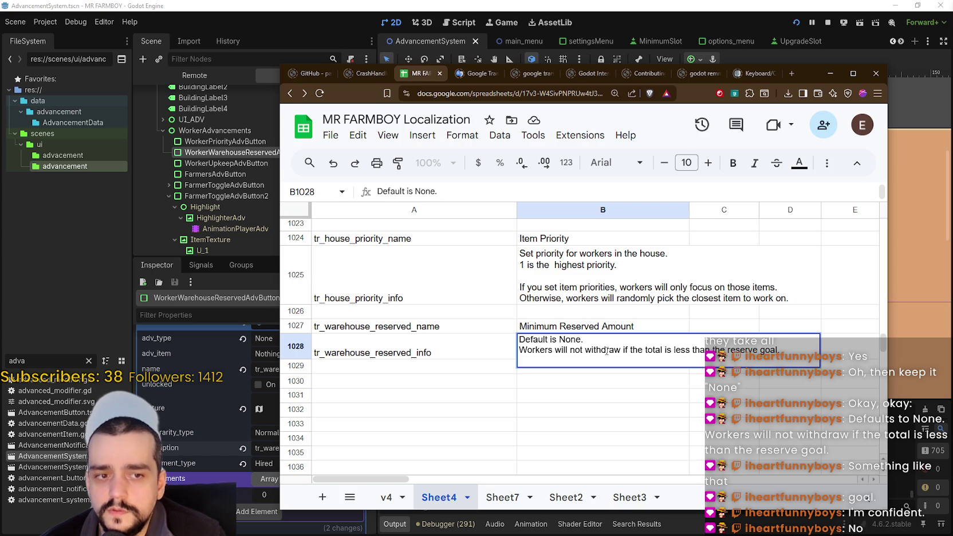
{"action": "left_click", "coordinate": [633, 379]}
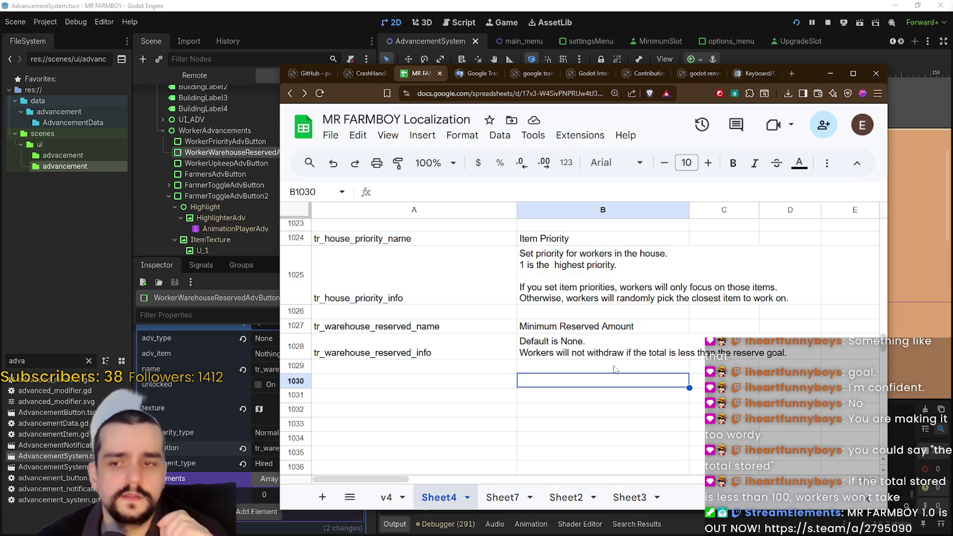
Step: Revise B1028's second sentence to end 'not withdraw an item if it's total stored is less than the reserve goal.'
{"action": "double_click", "coordinate": [642, 349]}
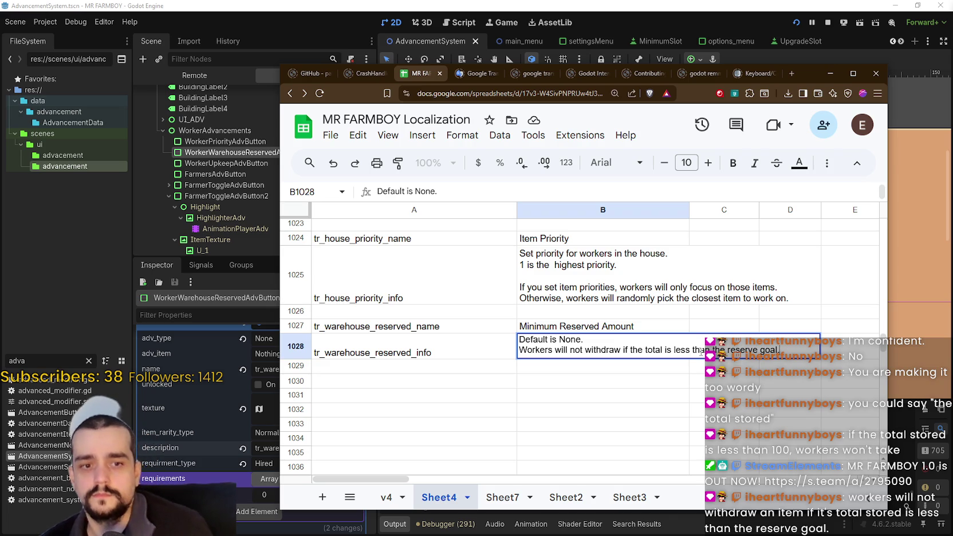
{"action": "key", "text": "BackSpace"}
{"action": "key", "text": "BackSpace"}
{"action": "key", "text": "BackSpace"}
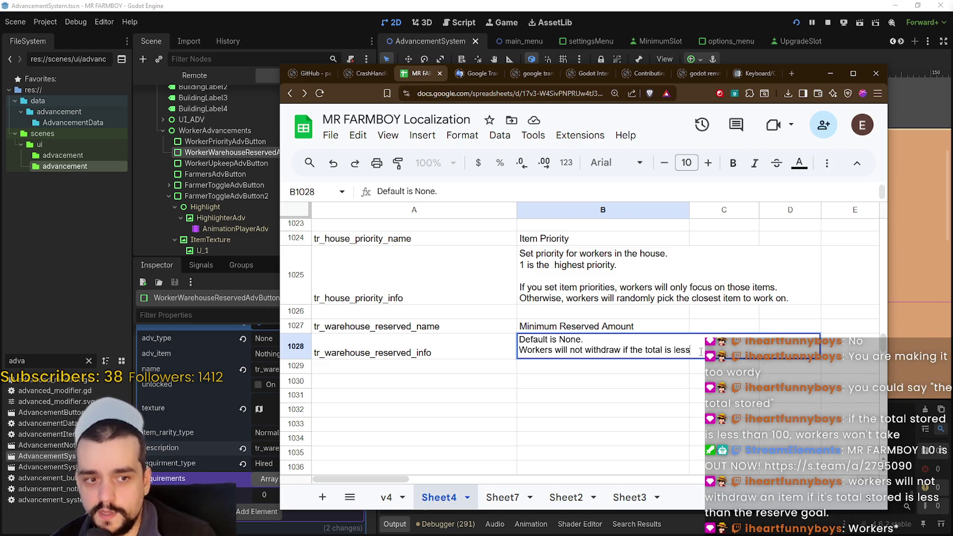
{"action": "key", "text": "BackSpace"}
{"action": "key", "text": "BackSpace"}
{"action": "key", "text": "BackSpace"}
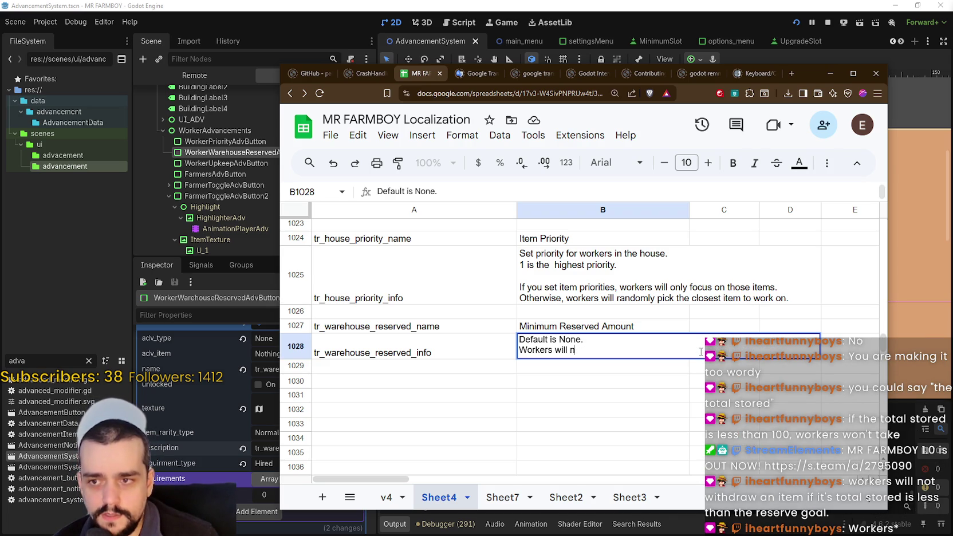
{"action": "type", "text": "not"}
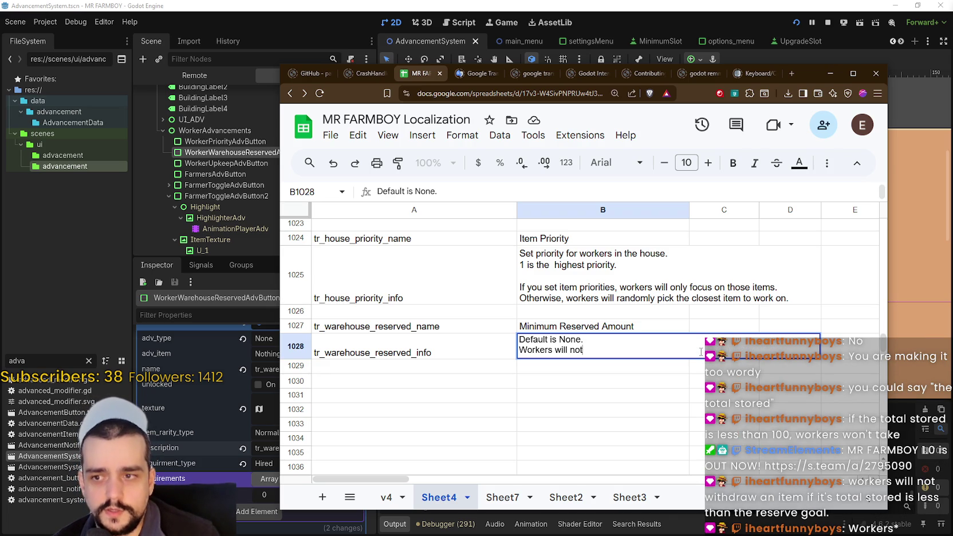
{"action": "type", "text": " withdraw an item "}
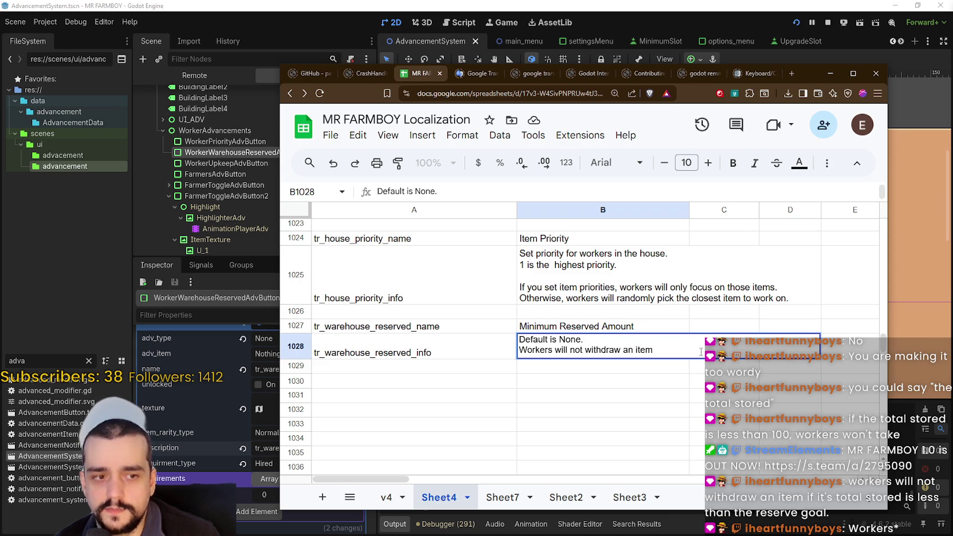
{"action": "type", "text": "if"}
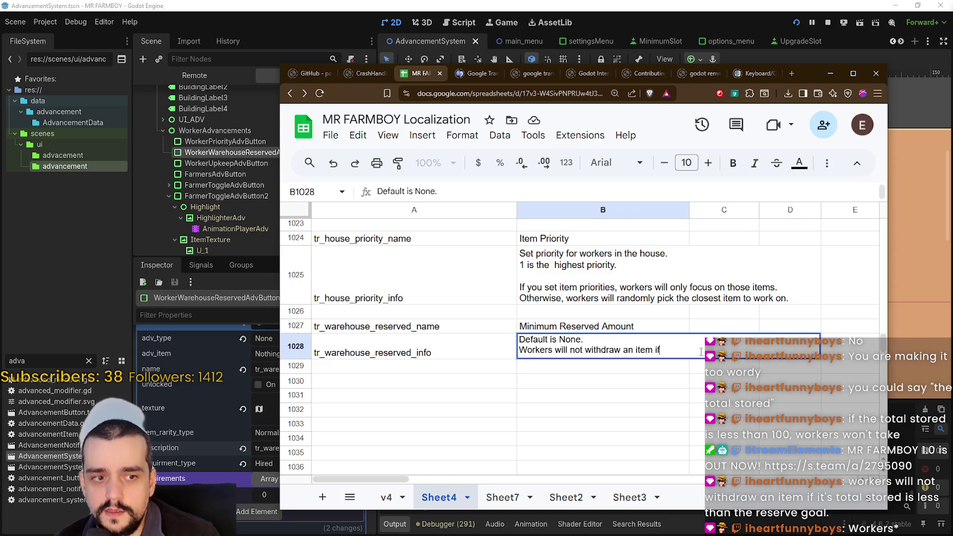
{"action": "type", "text": " it's to"}
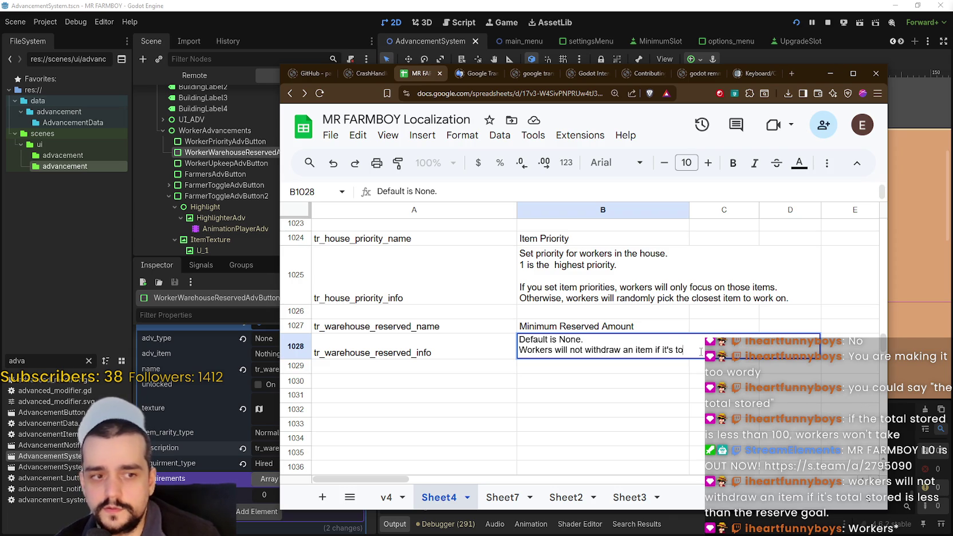
{"action": "type", "text": "tal stored is less"}
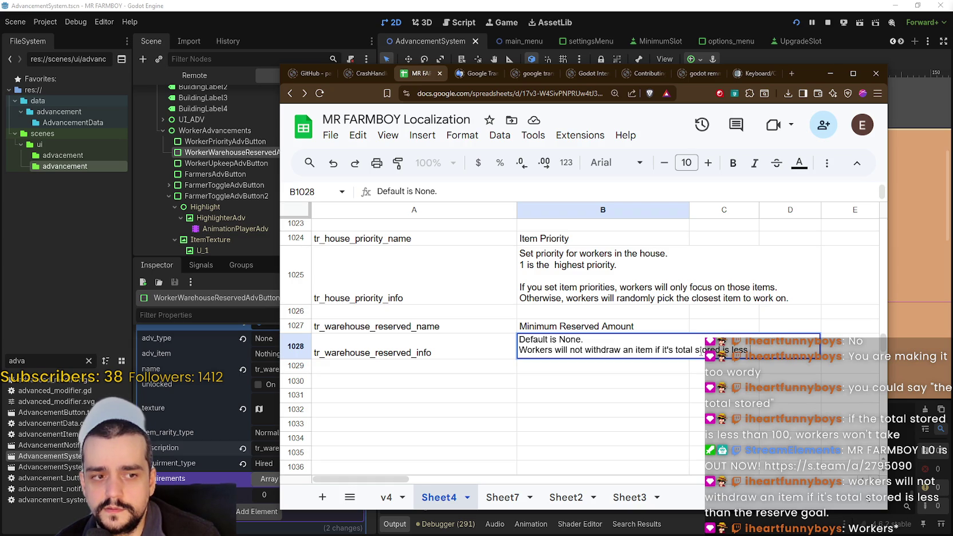
{"action": "type", "text": "than"}
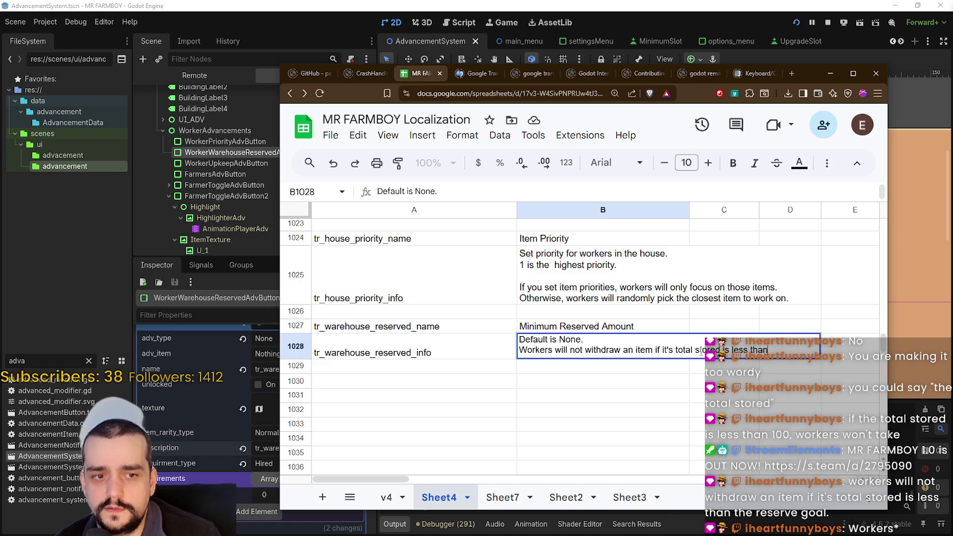
{"action": "type", "text": " the reserve goal."}
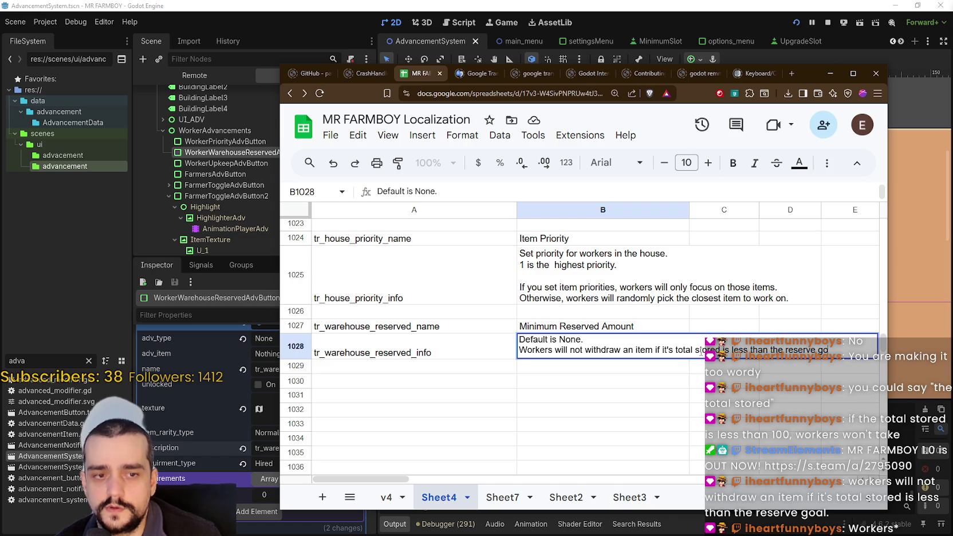
{"action": "left_click", "coordinate": [575, 367]}
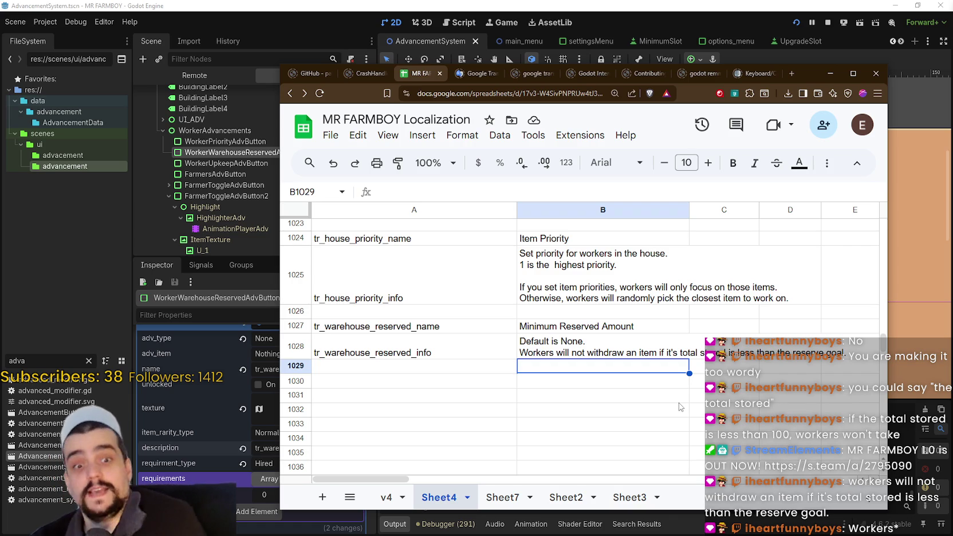
Step: Download the sheet as CSV, replacing the existing translations.csv
{"action": "left_click", "coordinate": [342, 140]}
{"action": "mouse_move", "coordinate": [433, 306]}
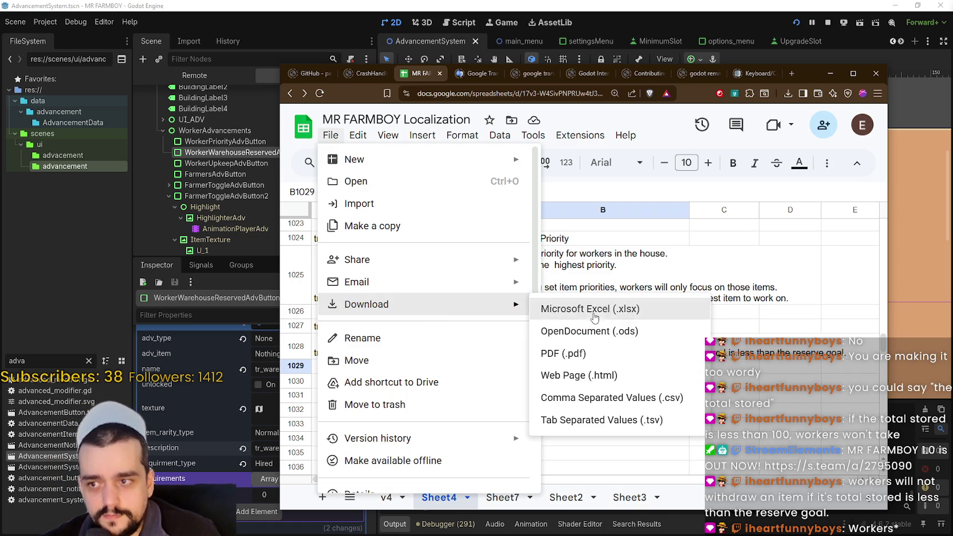
{"action": "left_click", "coordinate": [634, 396]}
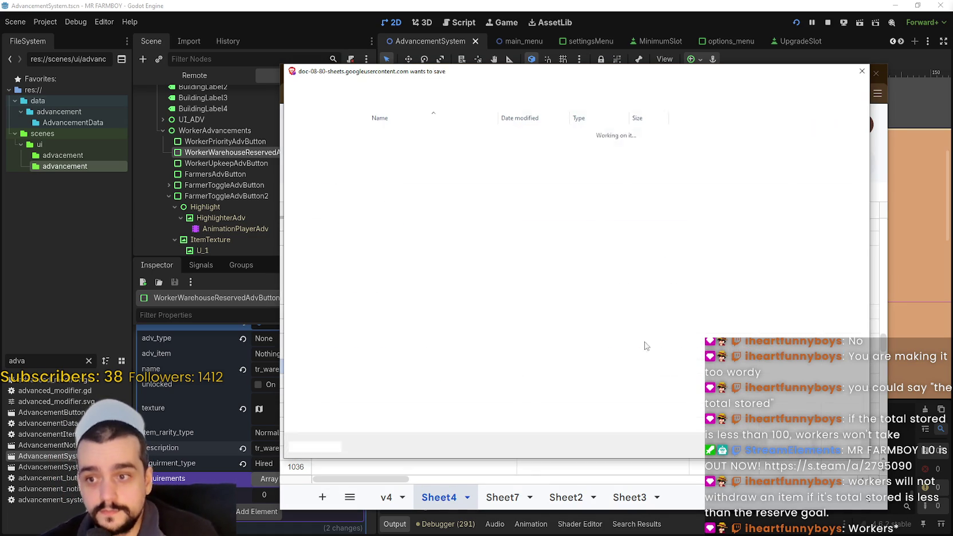
{"action": "left_click", "coordinate": [403, 134]}
{"action": "left_click", "coordinate": [790, 448]}
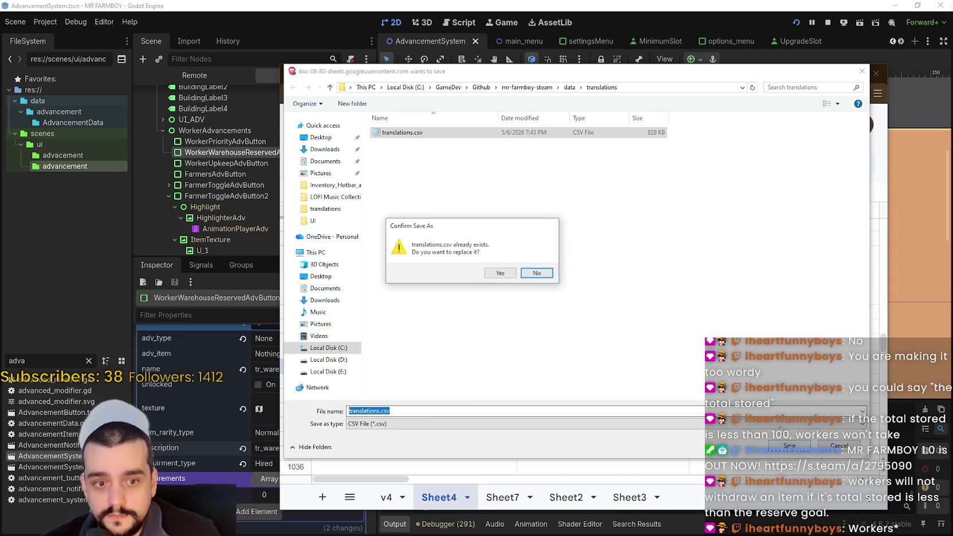
{"action": "left_click", "coordinate": [500, 273]}
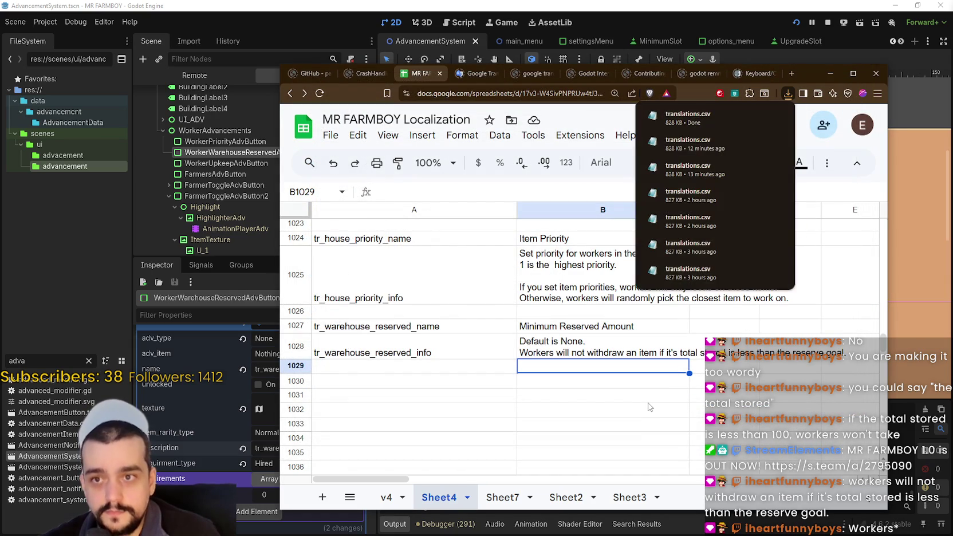
Step: Back in Godot, stop the running game and relaunch it
{"action": "left_click", "coordinate": [733, 50]}
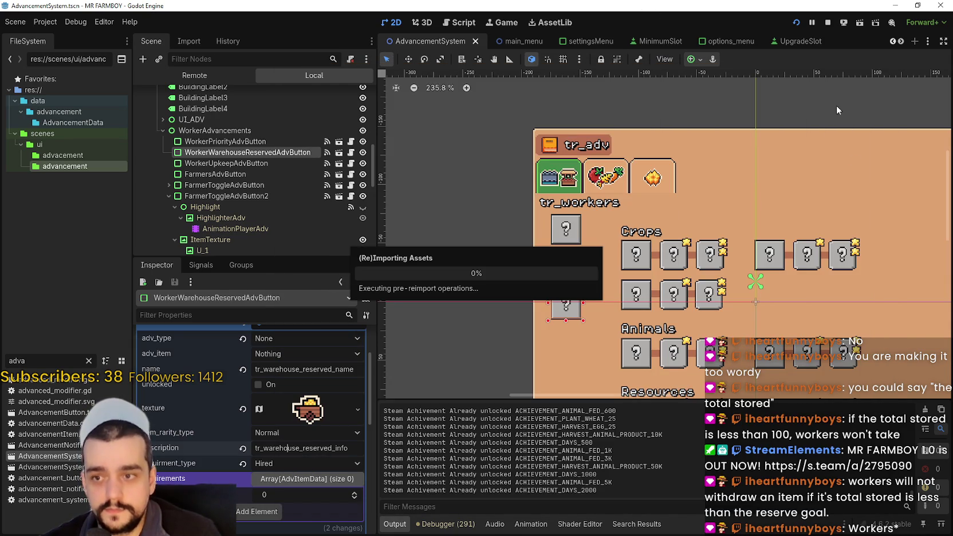
{"action": "left_click", "coordinate": [825, 27]}
{"action": "left_click", "coordinate": [796, 23]}
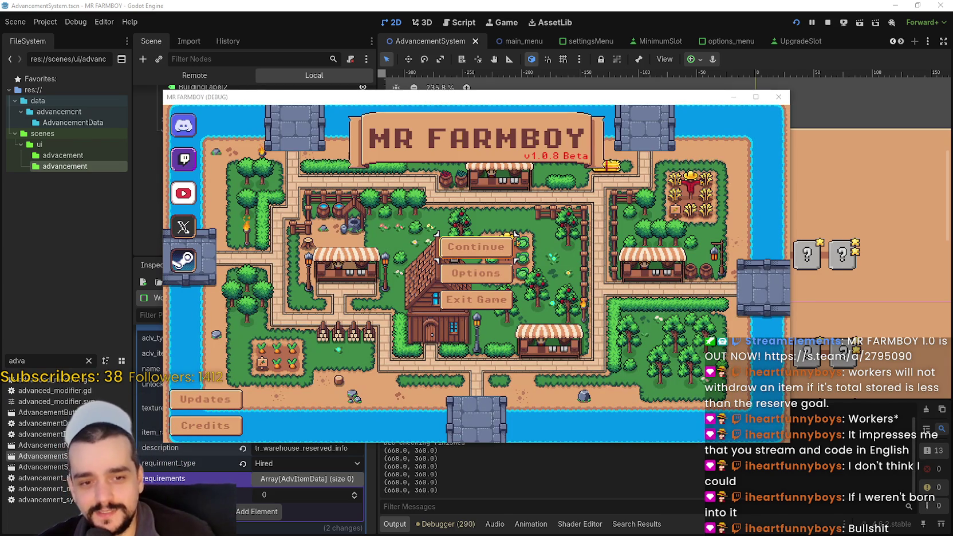
Step: Continue and load the fifth save slot, then open Advancements from the reserved-amount notification
{"action": "left_click", "coordinate": [497, 249]}
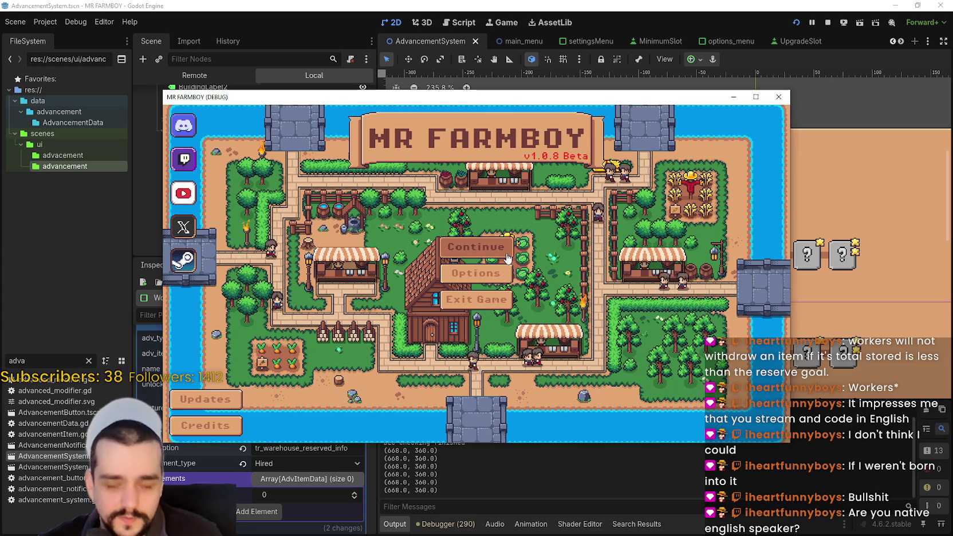
{"action": "scroll", "coordinate": [504, 316], "scroll_direction": "down", "scroll_amount": 1}
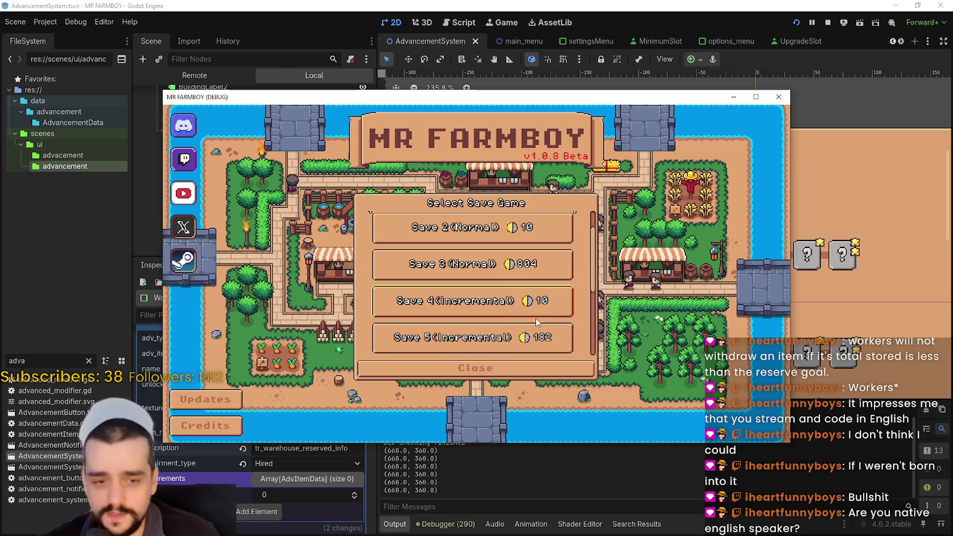
{"action": "scroll", "coordinate": [530, 310], "scroll_direction": "down", "scroll_amount": 5}
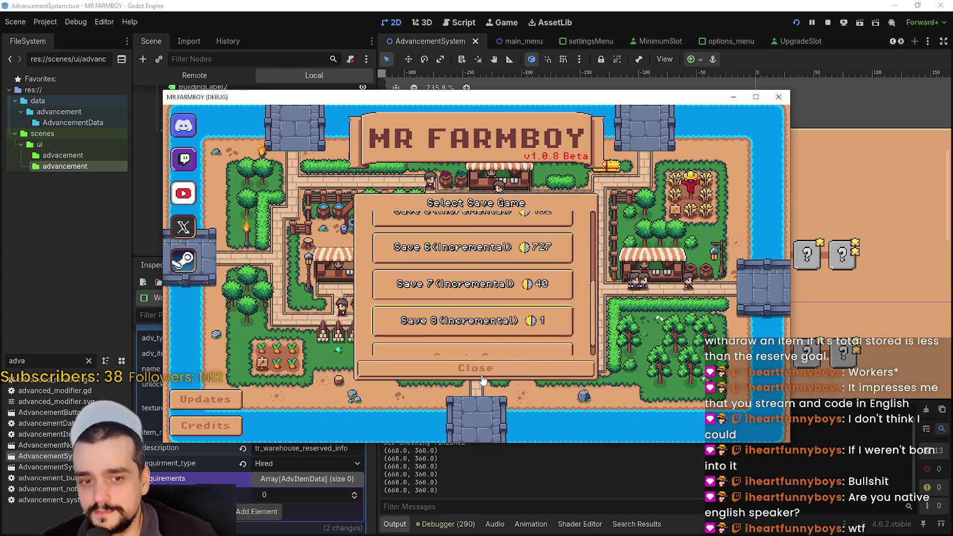
{"action": "scroll", "coordinate": [510, 331], "scroll_direction": "up", "scroll_amount": 1}
{"action": "left_click", "coordinate": [519, 268]}
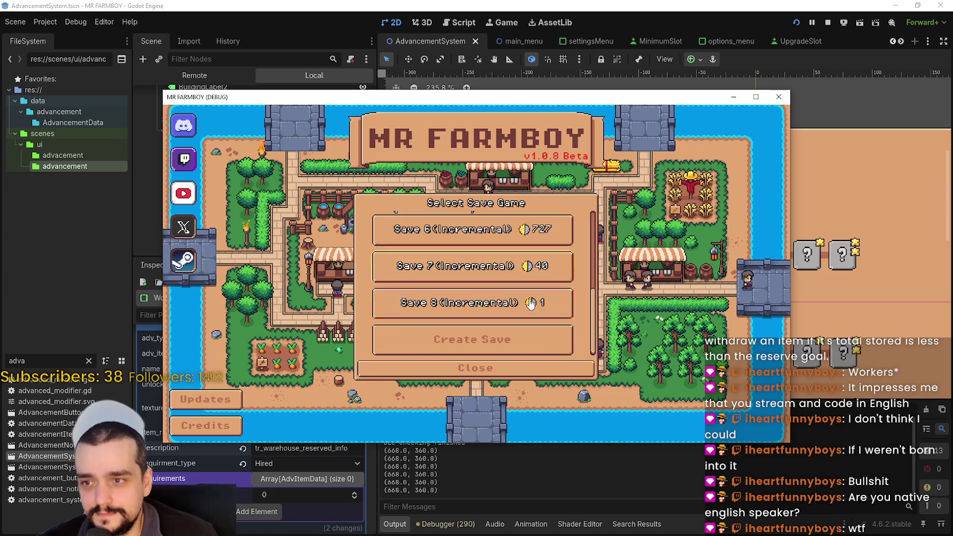
{"action": "left_click", "coordinate": [524, 309]}
{"action": "left_click", "coordinate": [474, 261]}
{"action": "left_click", "coordinate": [465, 270]}
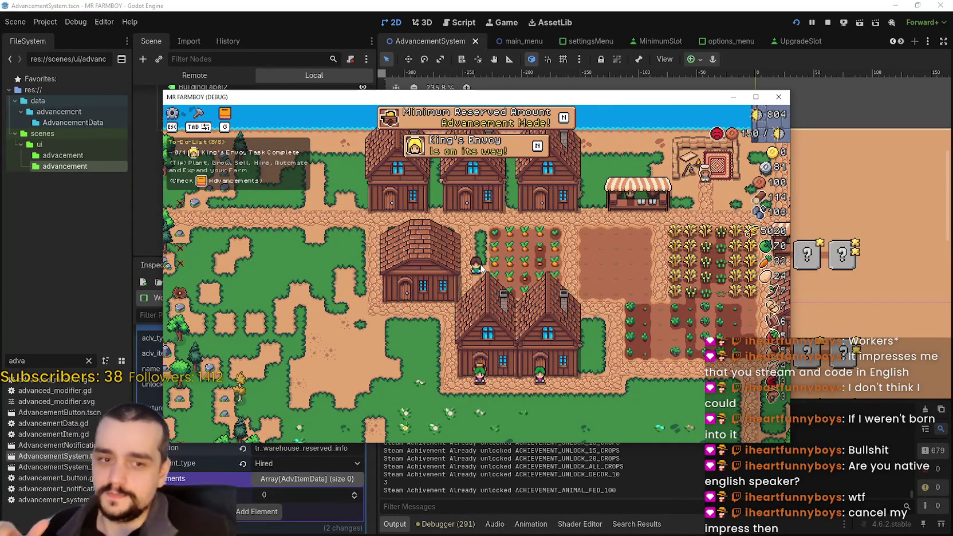
{"action": "left_click", "coordinate": [478, 121]}
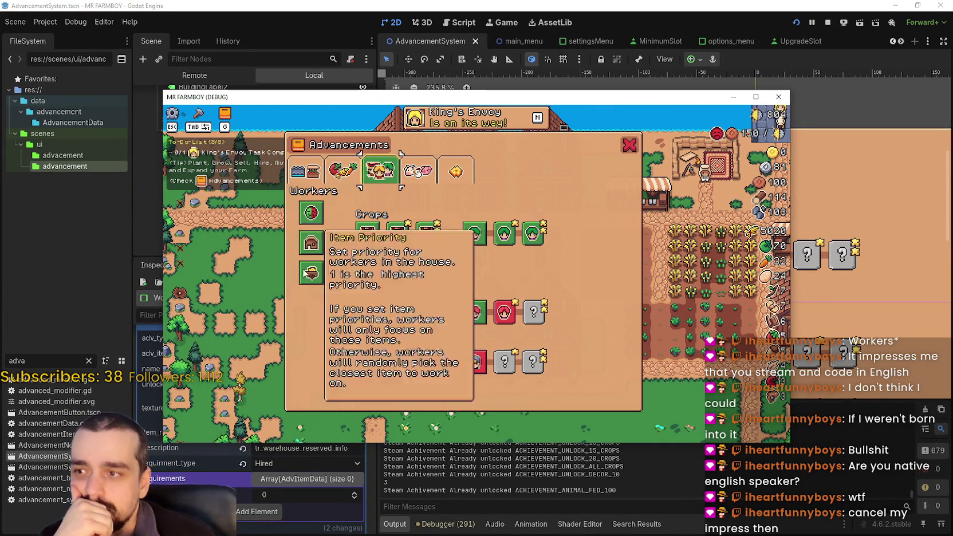
Step: Maximize the game window and close the Advancements panel
{"action": "left_click", "coordinate": [755, 99]}
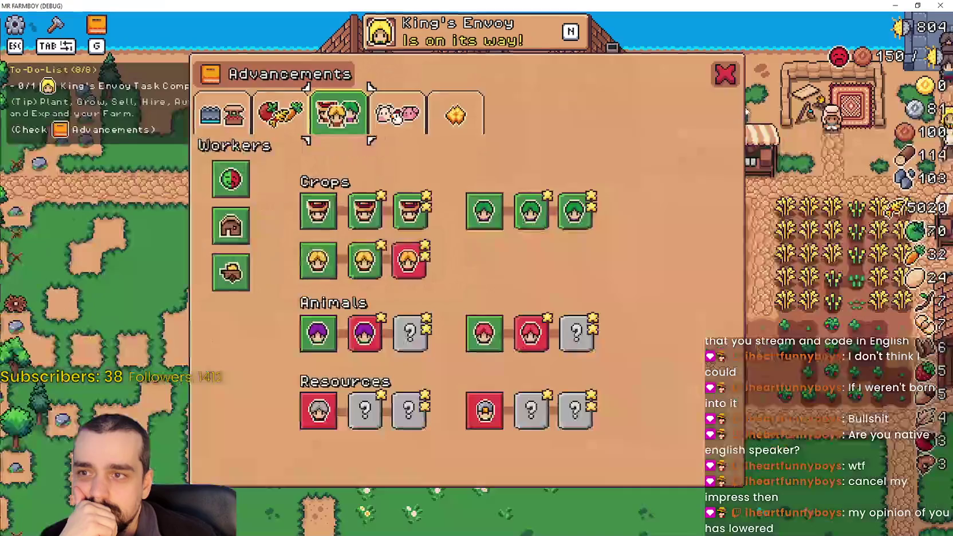
{"action": "left_click", "coordinate": [725, 84]}
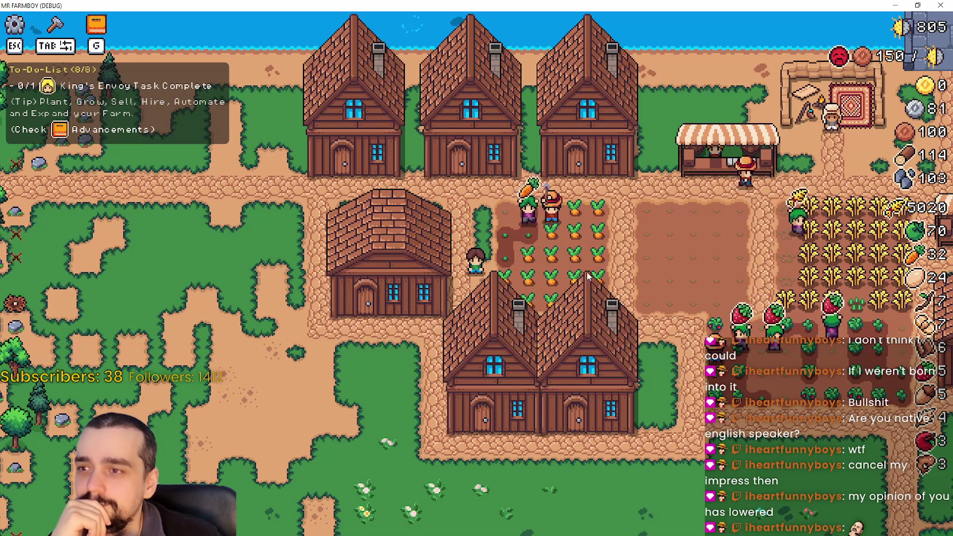
Step: Pan the farm, glance at the house workers panel, then open the brick warehouse's inventory
{"action": "key", "text": "w"}
{"action": "key", "text": "a"}
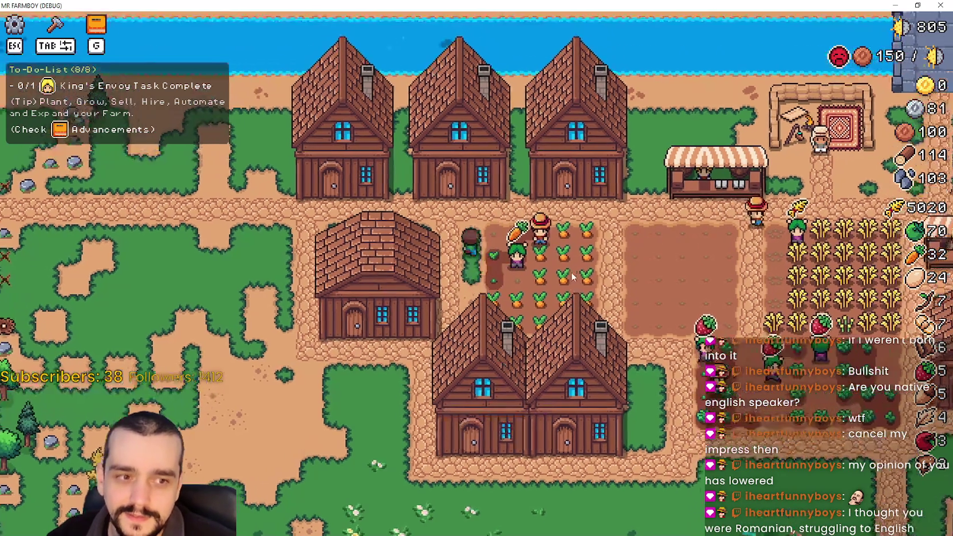
{"action": "key", "text": "d"}
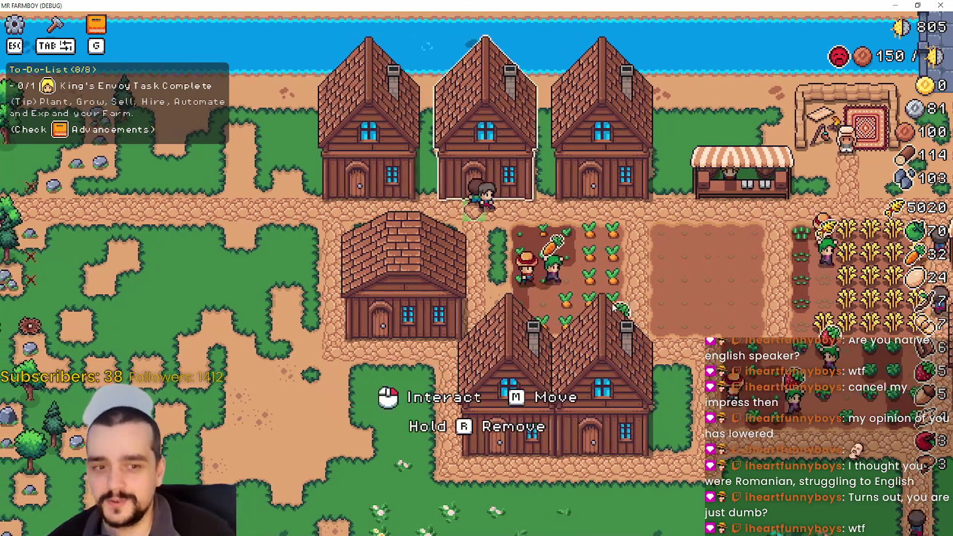
{"action": "left_click", "coordinate": [569, 264]}
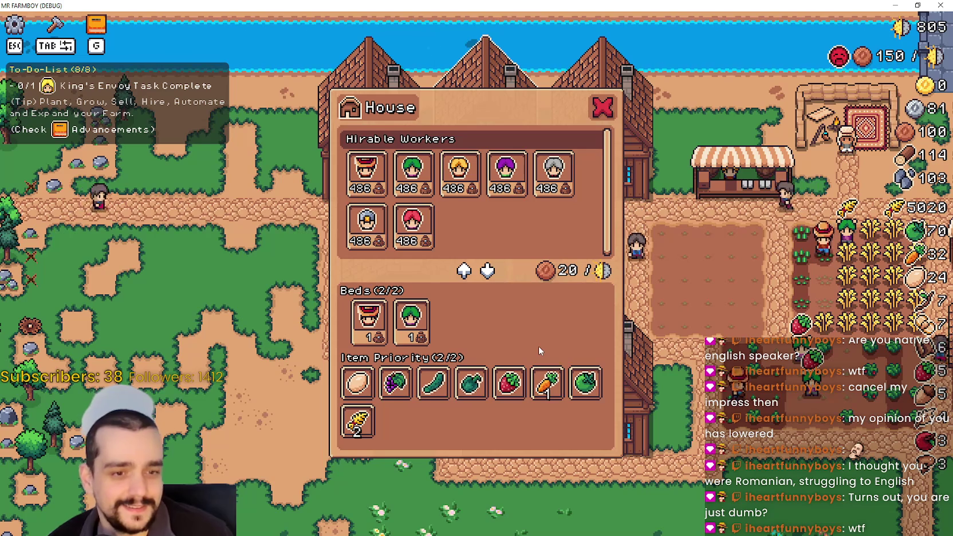
{"action": "key", "text": "Escape"}
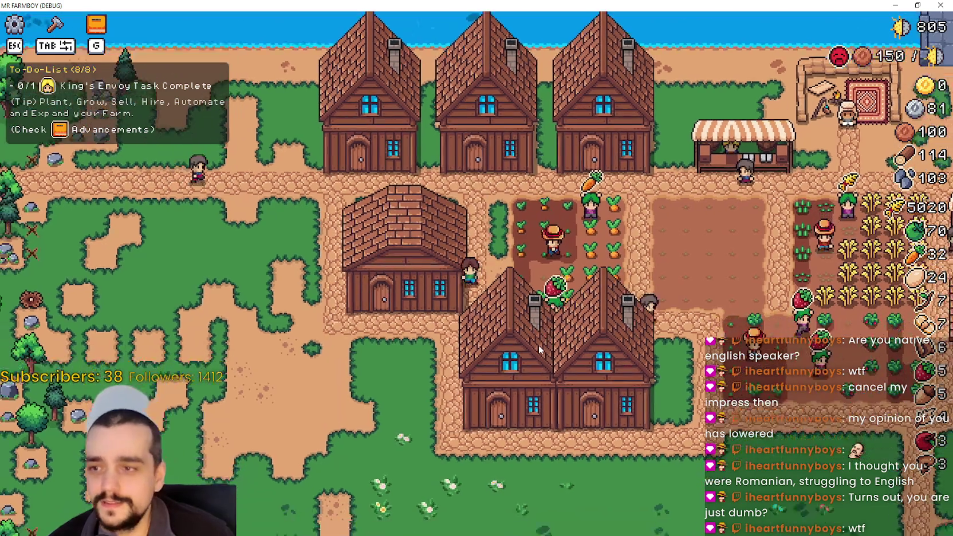
{"action": "key", "text": "Tab"}
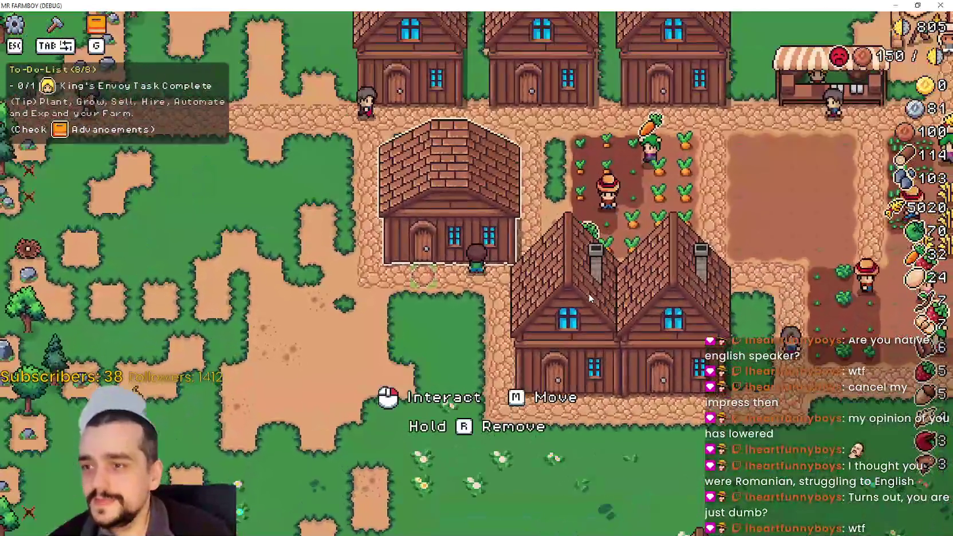
{"action": "left_click", "coordinate": [590, 298]}
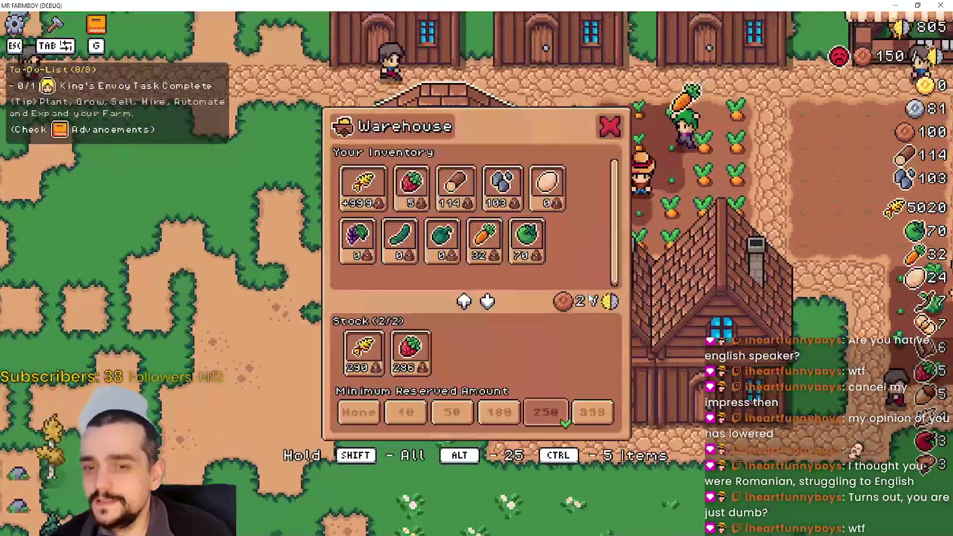
Step: Swap the Warehouse for Advancements and show the house worker's Item Priority tooltip
{"action": "key", "text": "g"}
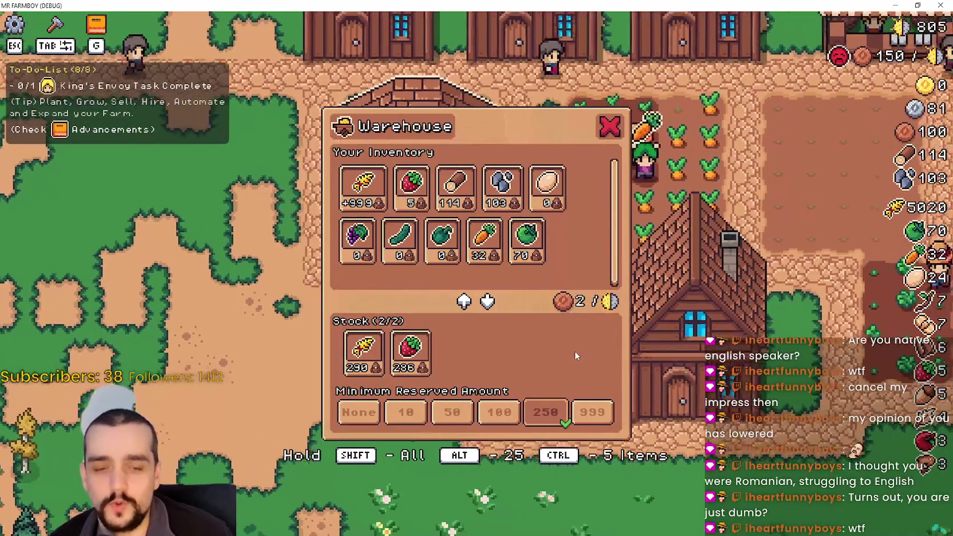
{"action": "mouse_move", "coordinate": [232, 229]}
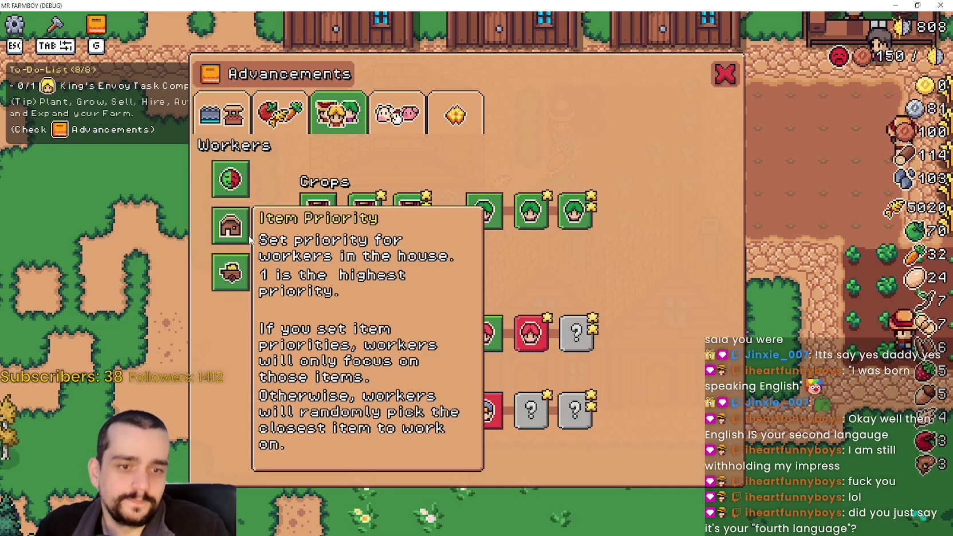
Step: Read the Workers advancement tooltips, then close the Advancements window
{"action": "mouse_move", "coordinate": [234, 273]}
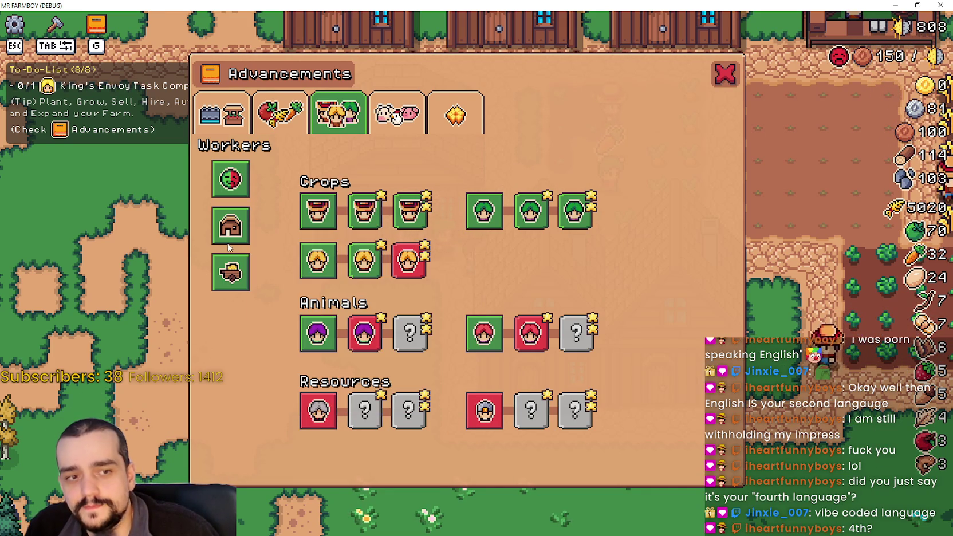
{"action": "mouse_move", "coordinate": [226, 241]}
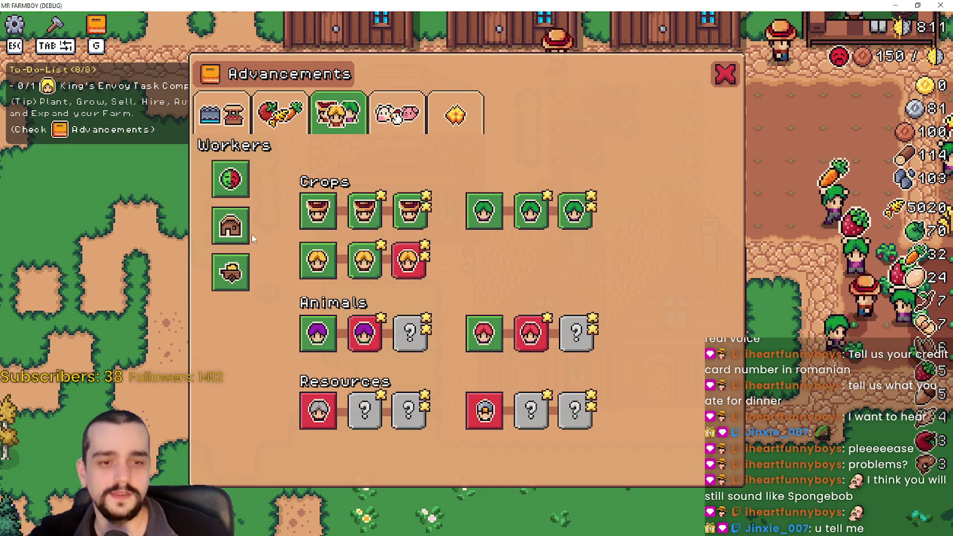
{"action": "left_click", "coordinate": [723, 74]}
Step: Move toward the houses and check the House workers and item priority panel
{"action": "key", "text": "d"}
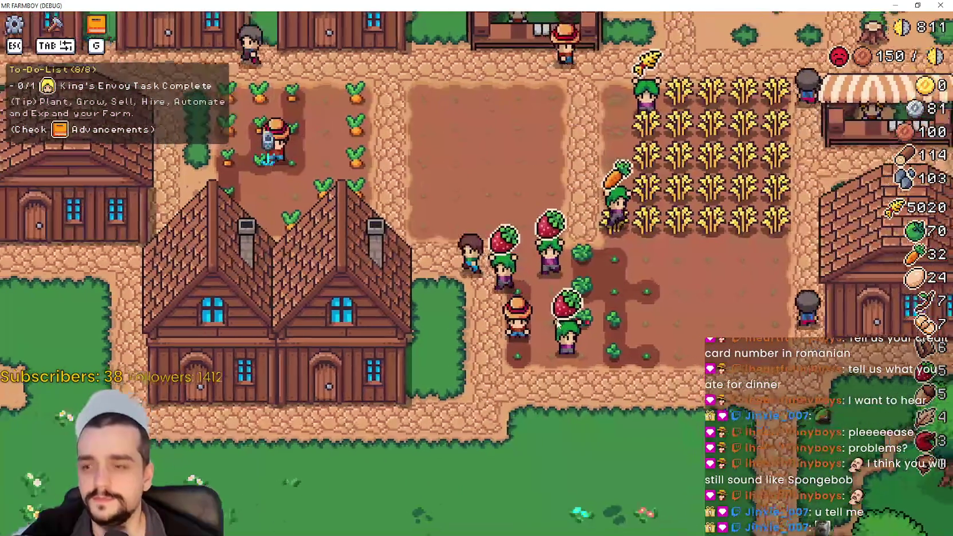
{"action": "scroll", "coordinate": [556, 320], "scroll_direction": "down", "scroll_amount": 3}
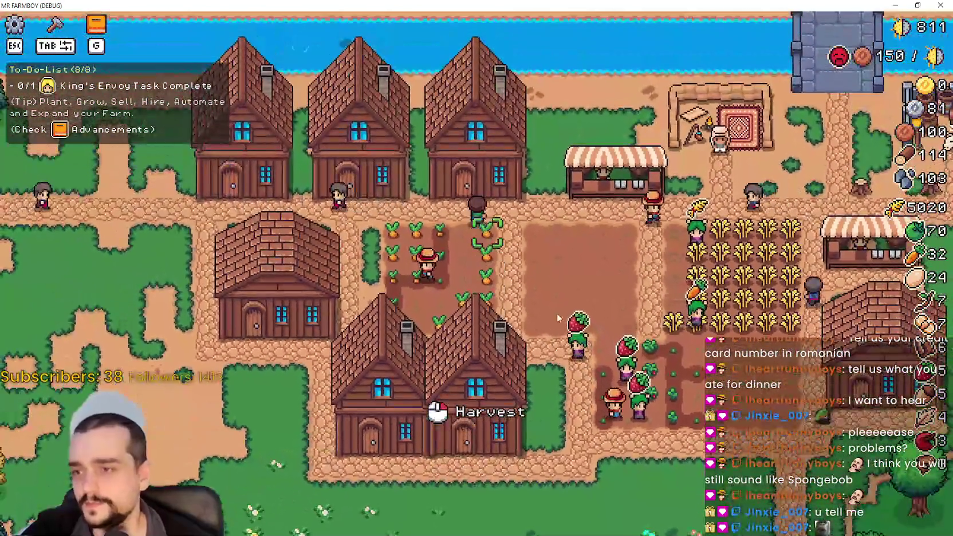
{"action": "left_click", "coordinate": [557, 314]}
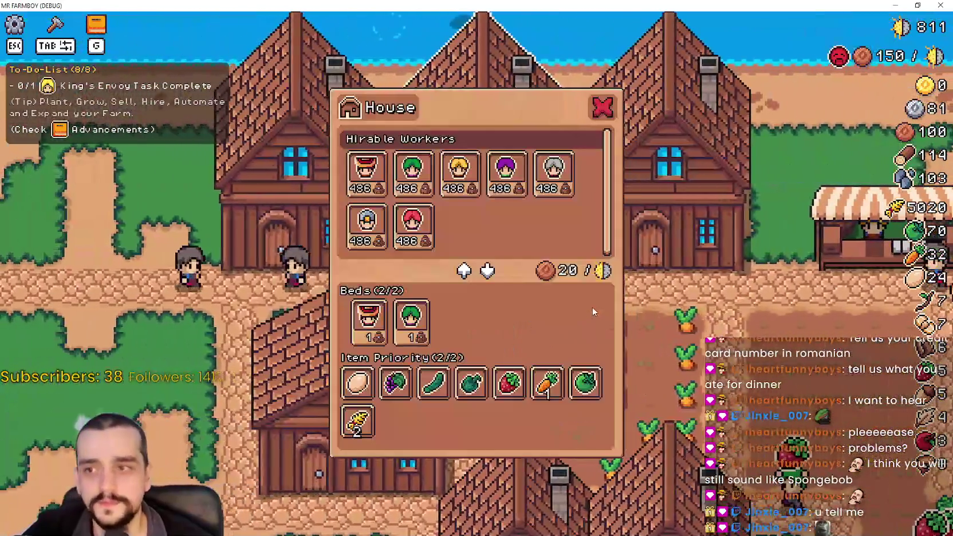
{"action": "left_click", "coordinate": [589, 328]}
{"action": "key", "text": "s"}
{"action": "key", "text": "a"}
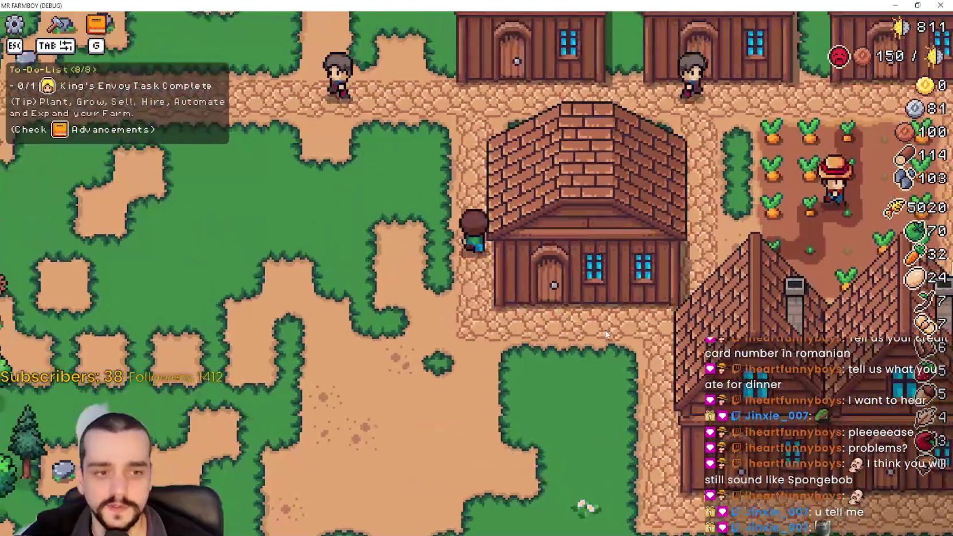
{"action": "key", "text": "w"}
{"action": "left_click", "coordinate": [602, 324]}
Step: Walk around the village, briefly opening and closing the Market and Warehouse panels
{"action": "key", "text": "d"}
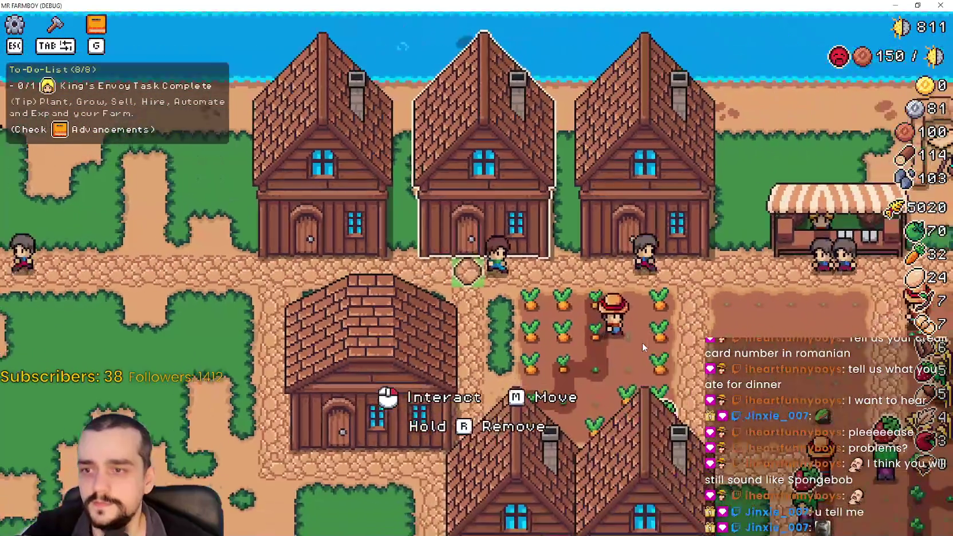
{"action": "key", "text": "d"}
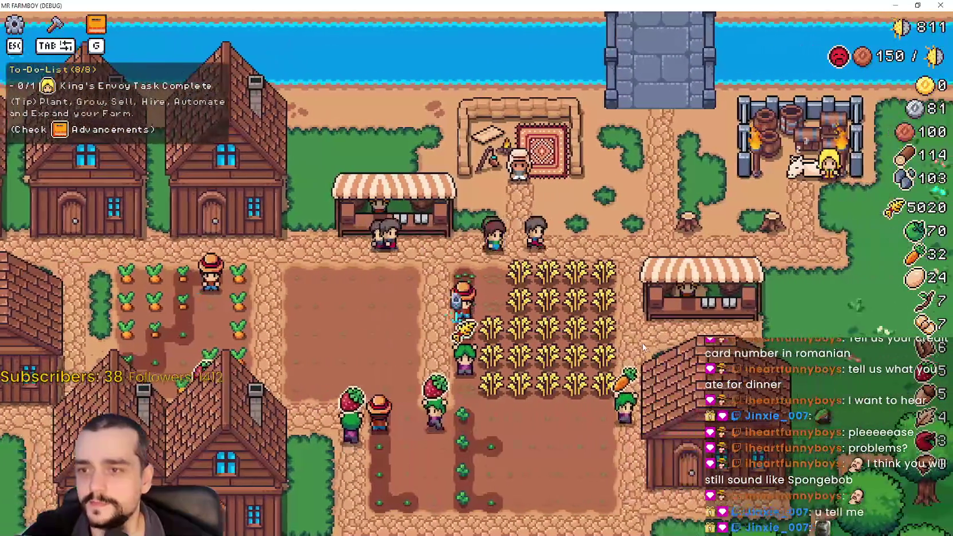
{"action": "key", "text": "s"}
{"action": "key", "text": "e"}
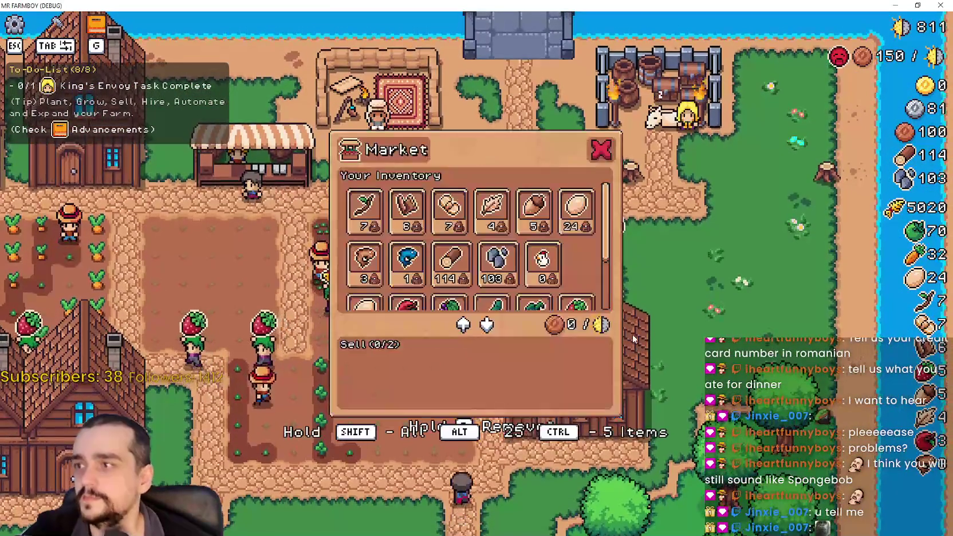
{"action": "scroll", "coordinate": [634, 339], "scroll_direction": "down", "scroll_amount": 2}
{"action": "key", "text": "Escape"}
{"action": "key", "text": "s"}
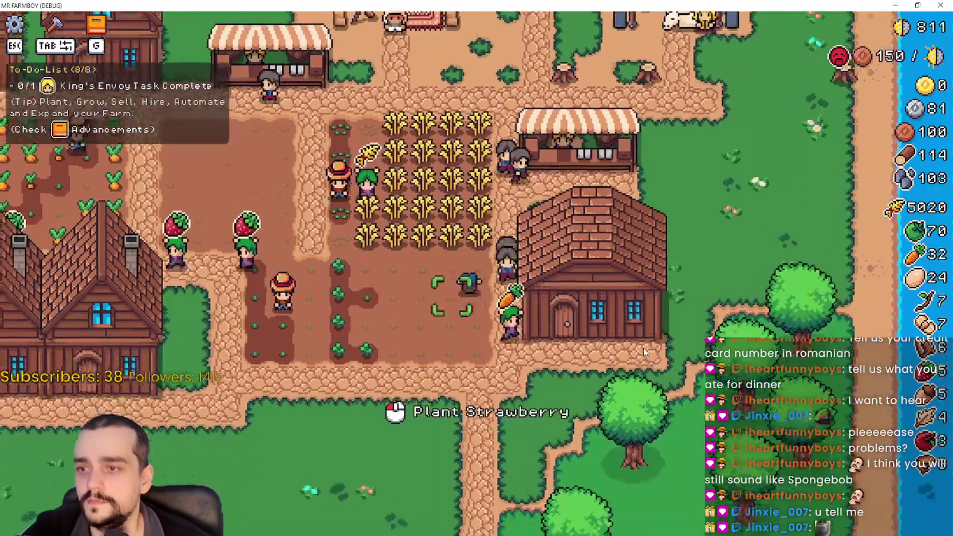
{"action": "key", "text": "e"}
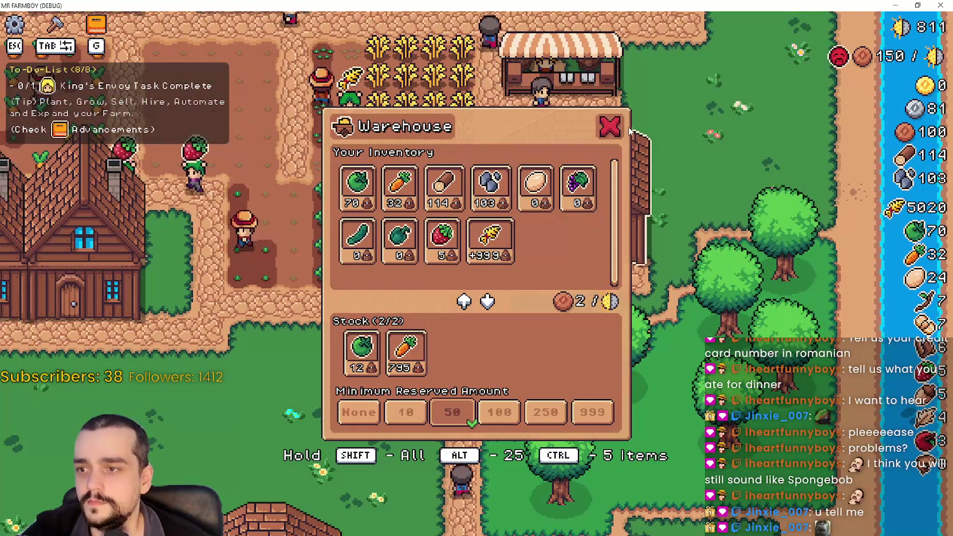
{"action": "key", "text": "Escape"}
Step: Walk the farmer to the market stall, open its Market window, then bring up Workers advancements
{"action": "key", "text": "a"}
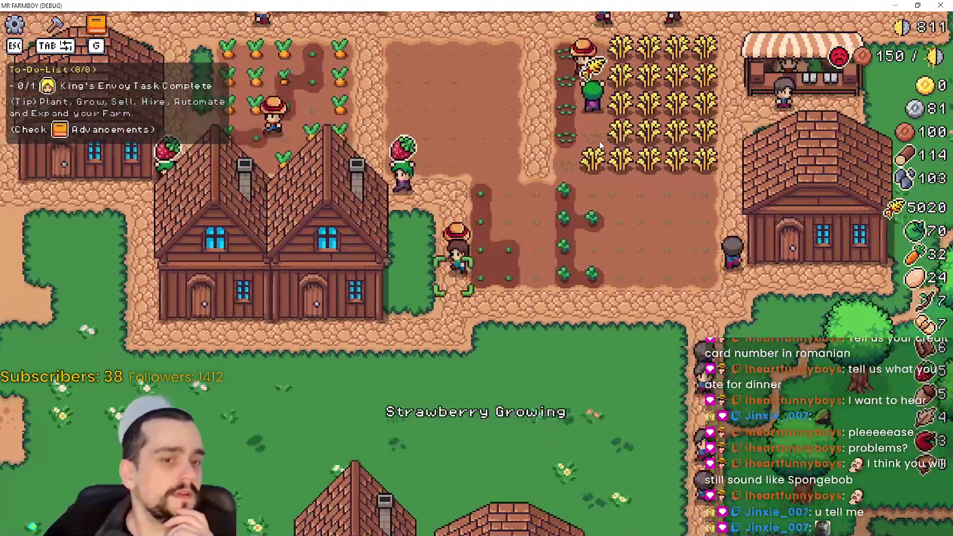
{"action": "key", "text": "s"}
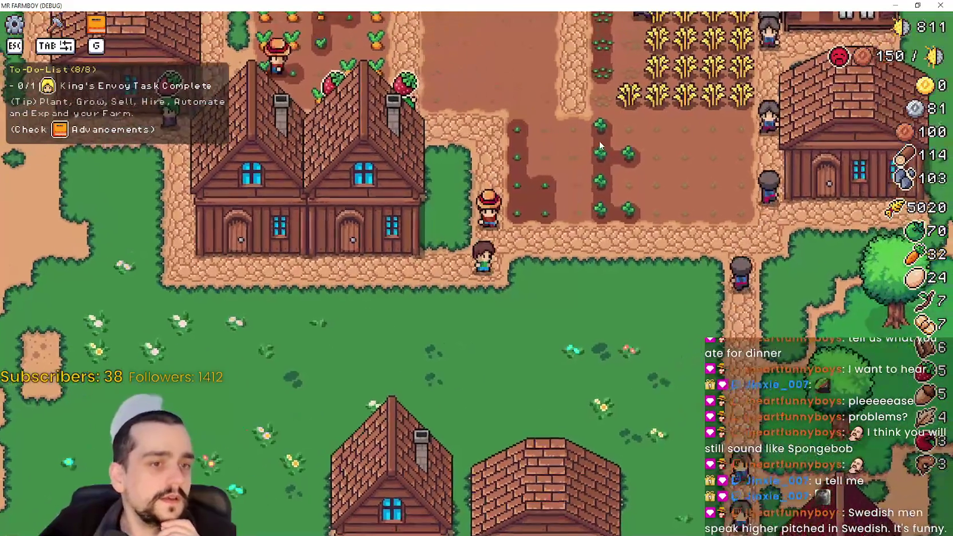
{"action": "key", "text": "w"}
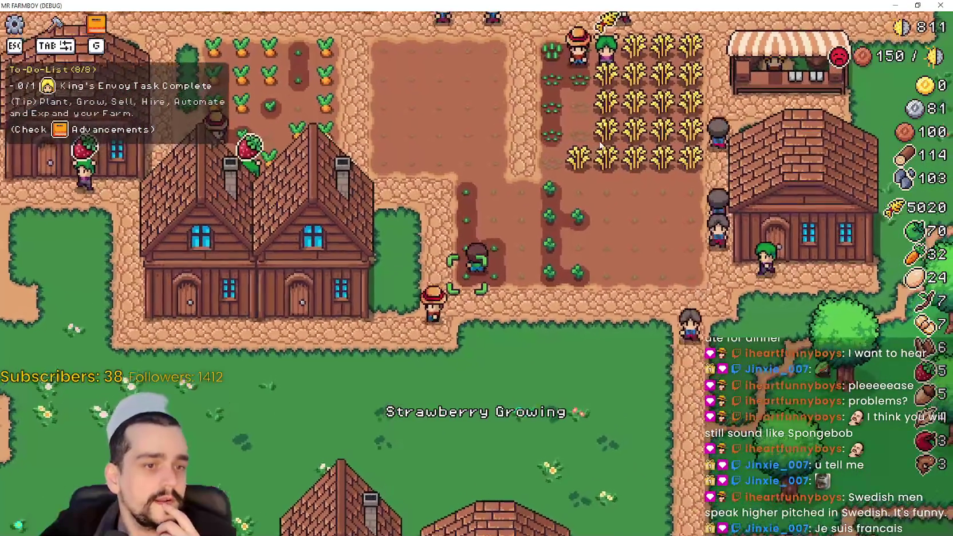
{"action": "key", "text": "a"}
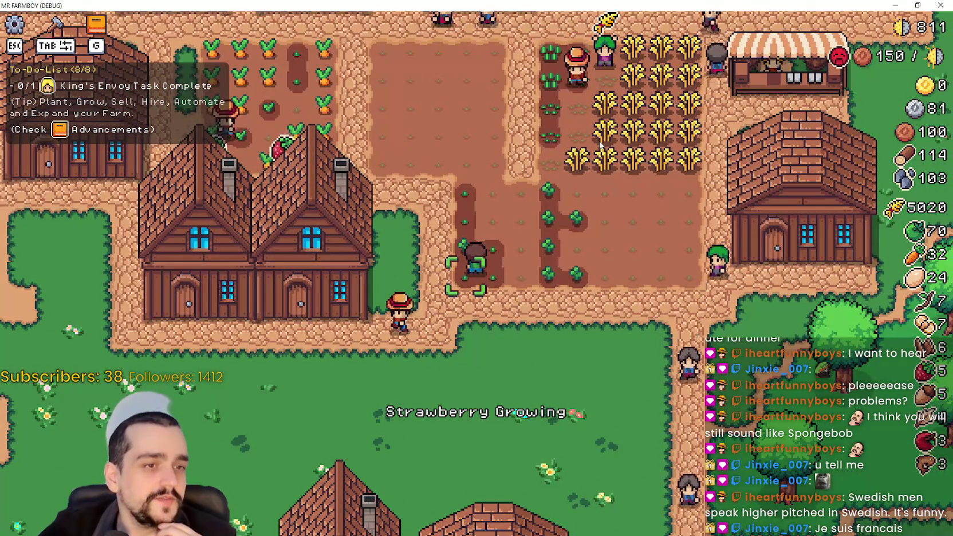
{"action": "key", "text": "w"}
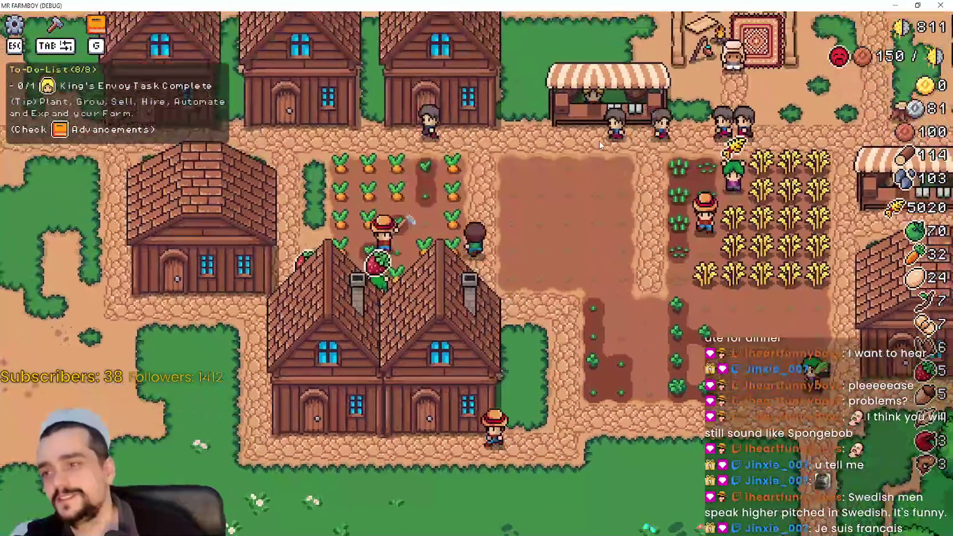
{"action": "key", "text": "w"}
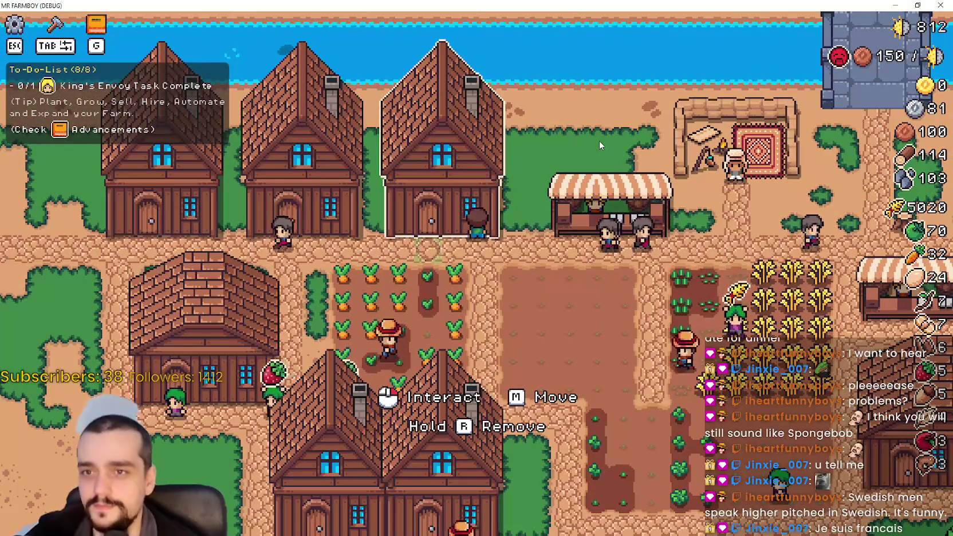
{"action": "left_click", "coordinate": [599, 142]}
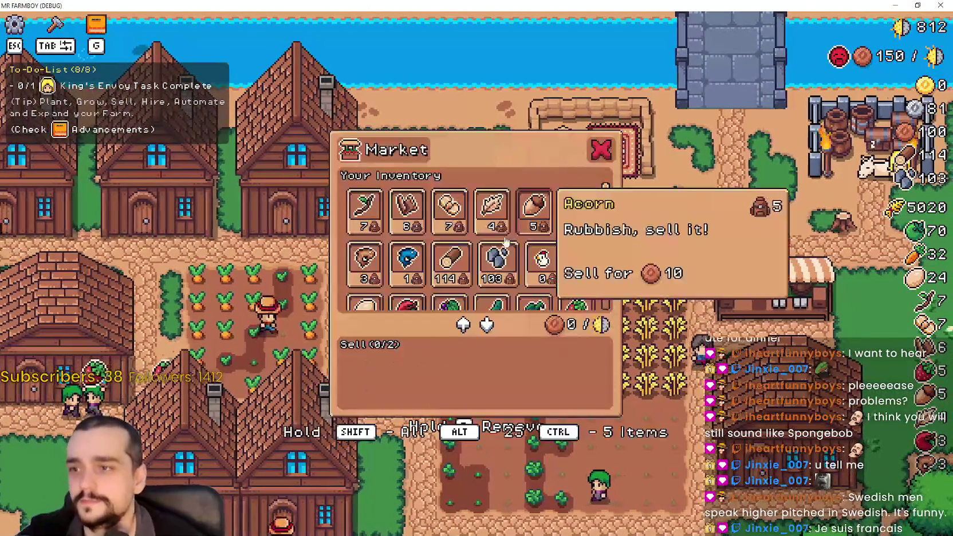
{"action": "key", "text": "g"}
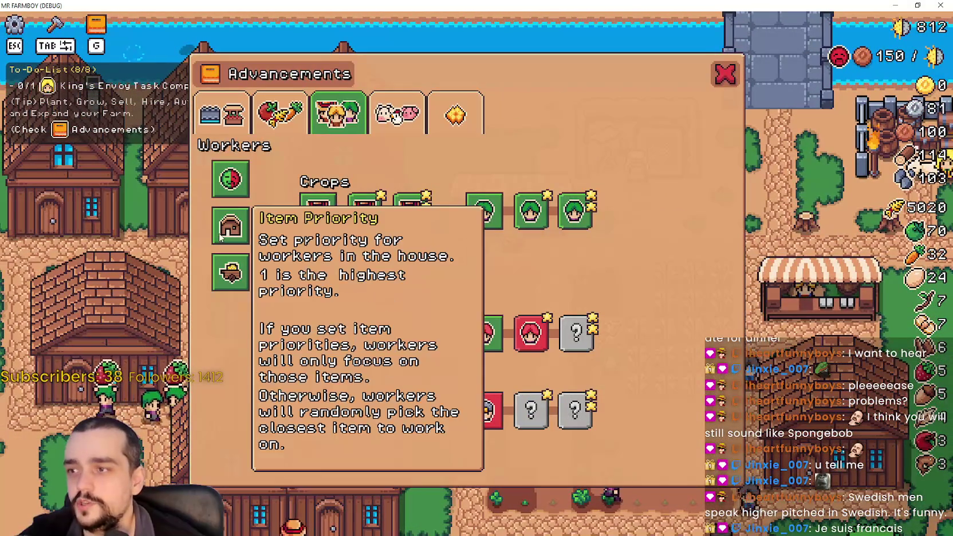
Step: Read the reworded Item Priority and Minimum Reserved Amount tooltips, then quit the game to the editor
{"action": "mouse_move", "coordinate": [224, 230]}
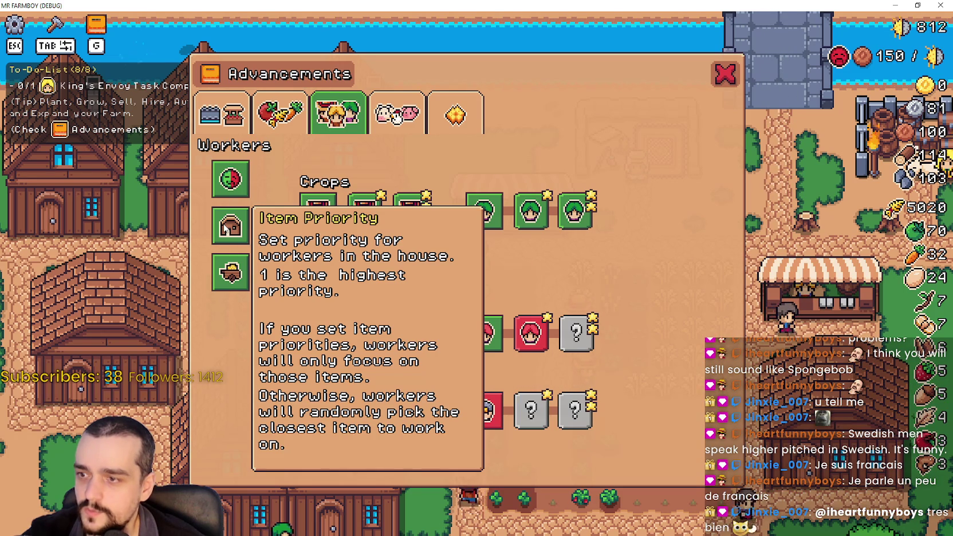
{"action": "mouse_move", "coordinate": [228, 277]}
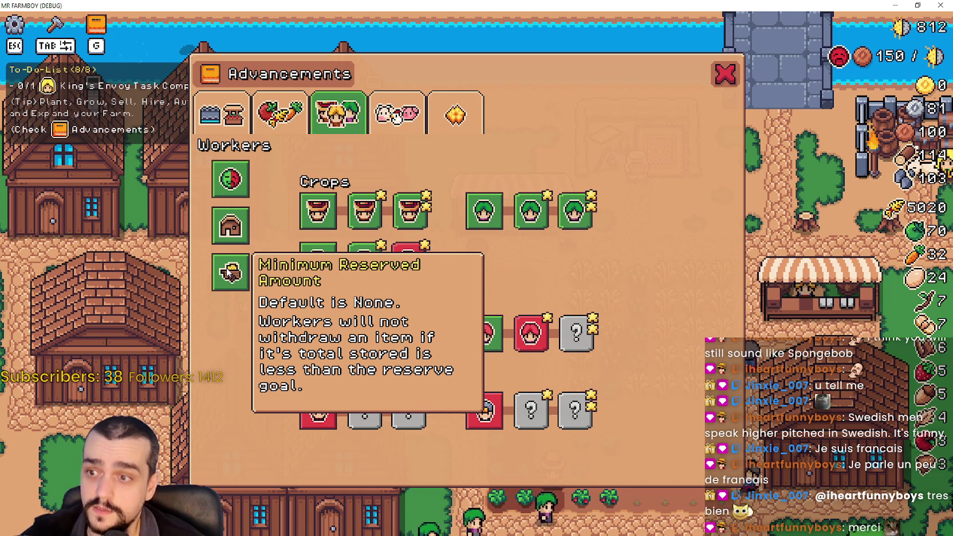
{"action": "key", "text": "Escape"}
{"action": "key", "text": "Escape"}
{"action": "left_click", "coordinate": [522, 374]}
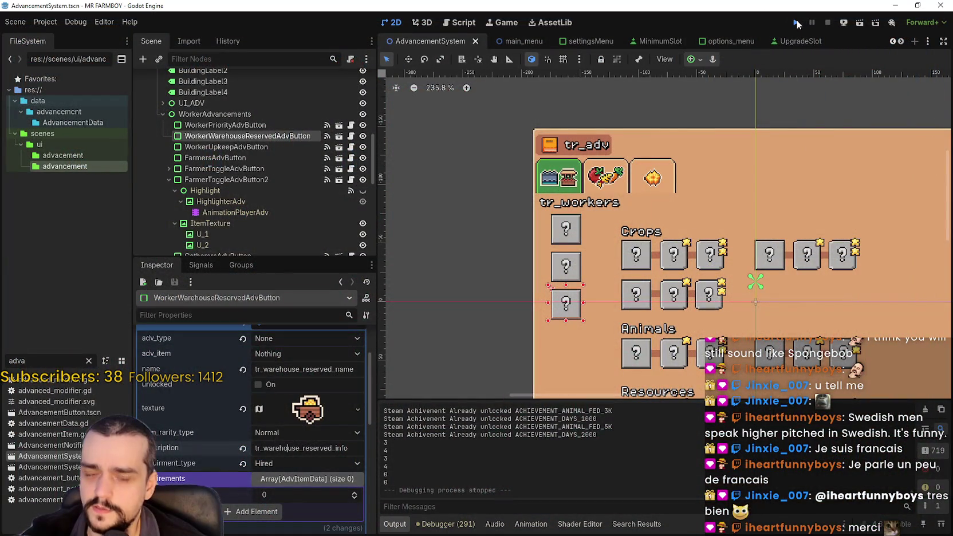
Step: Relaunch the game from Godot and load Save 3
{"action": "left_click", "coordinate": [797, 23]}
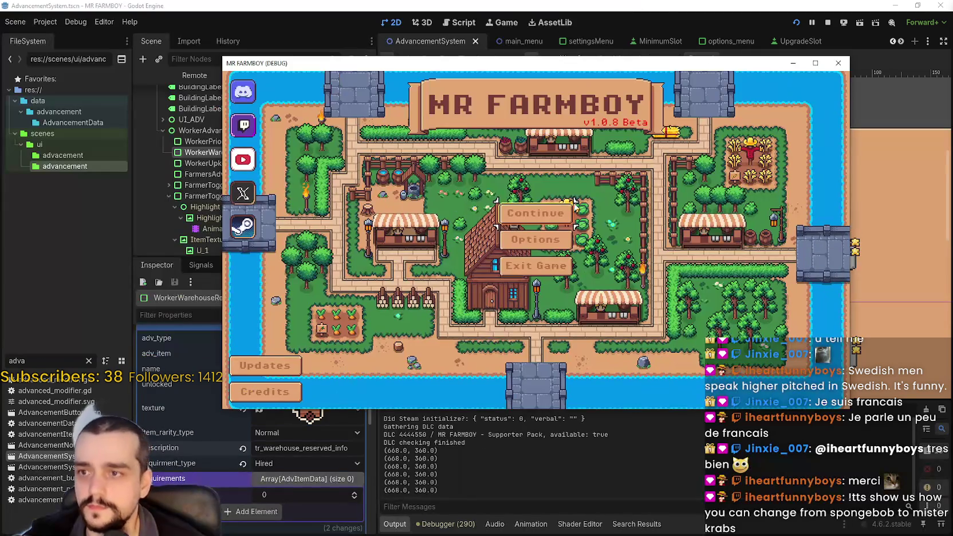
{"action": "left_click", "coordinate": [571, 208]}
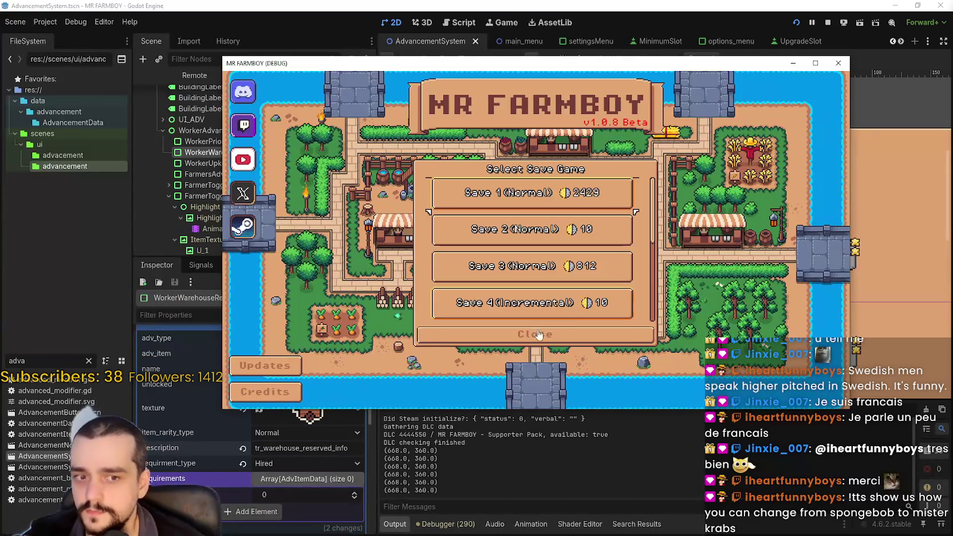
{"action": "left_click", "coordinate": [550, 259]}
{"action": "left_click", "coordinate": [494, 273]}
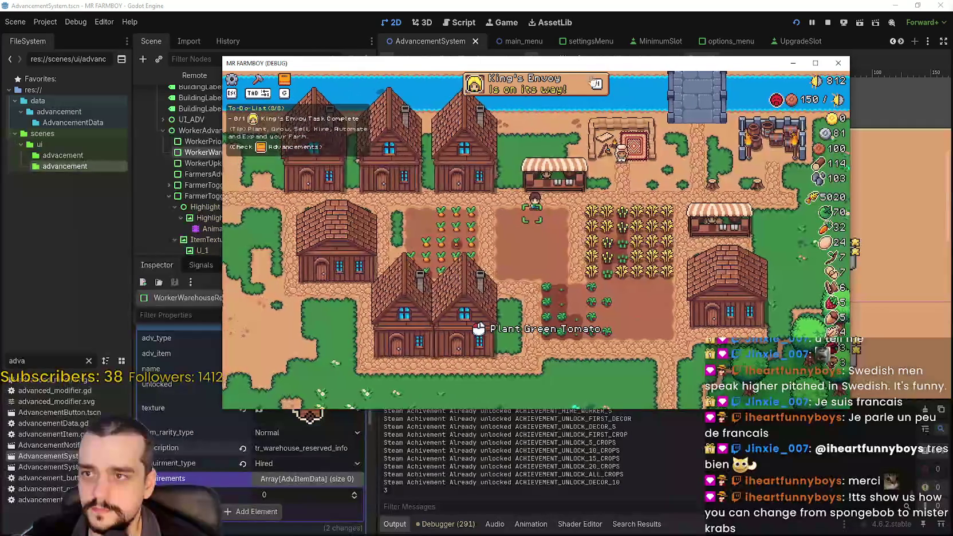
Step: Open the Workers advancements page, maximizing then restoring the game window before switching to Snipping Tool
{"action": "key", "text": "g"}
{"action": "left_click", "coordinate": [439, 136]}
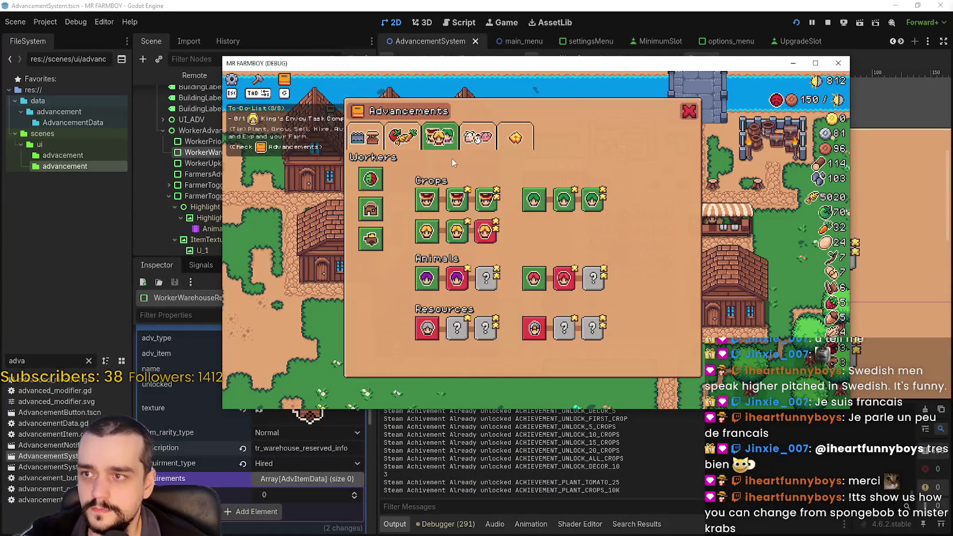
{"action": "mouse_move", "coordinate": [371, 211]}
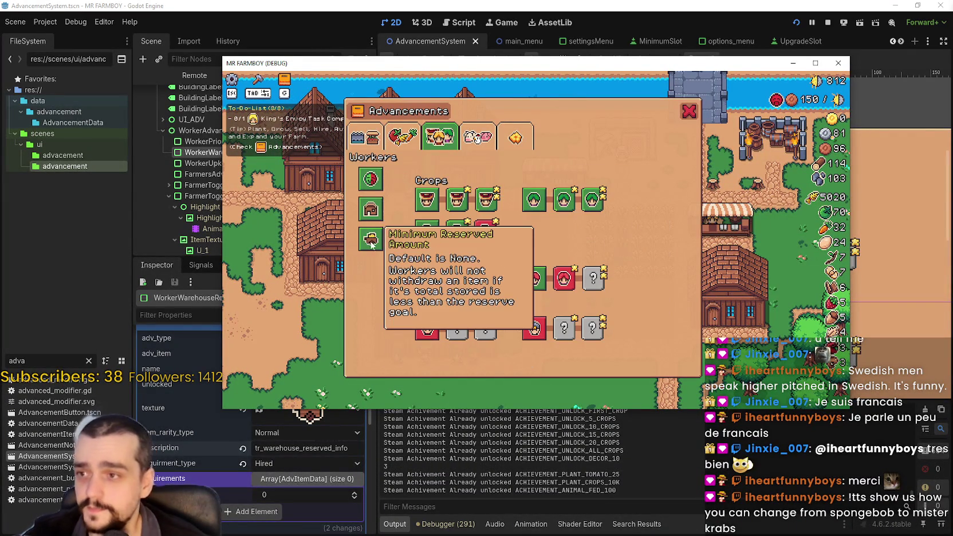
{"action": "left_click", "coordinate": [815, 64]}
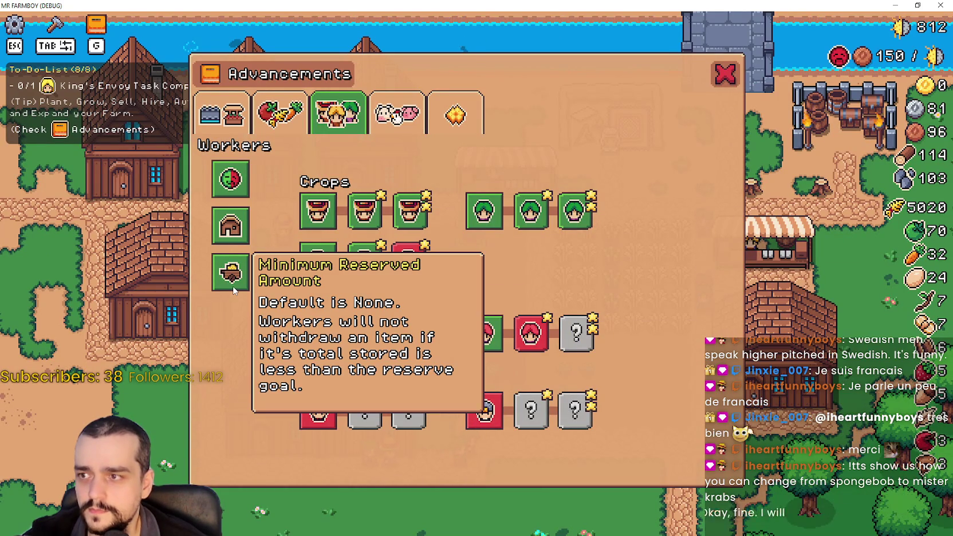
{"action": "left_click", "coordinate": [917, 5]}
{"action": "key", "text": "alt+Tab"}
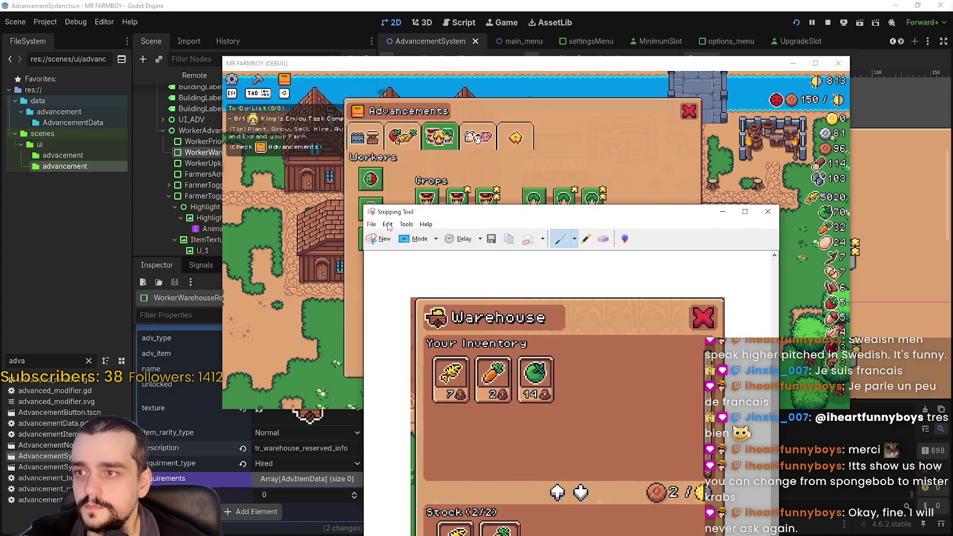
Step: Snip the Workers panel showing the Minimum Reserved Amount tooltip, copy it, and return to the Steam editor
{"action": "left_click", "coordinate": [381, 238]}
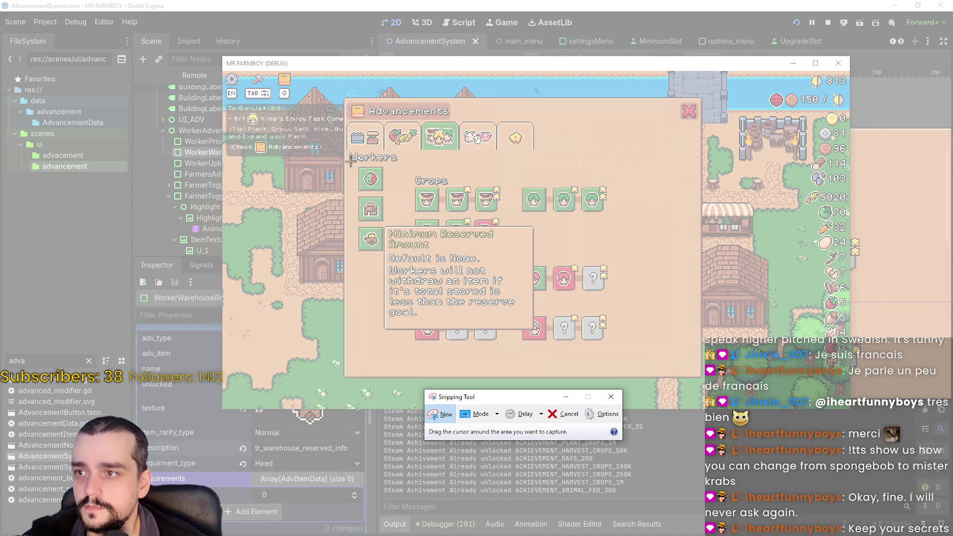
{"action": "mouse_move", "coordinate": [343, 119]}
{"action": "left_mouse_down"}
{"action": "mouse_move", "coordinate": [481, 288]}
{"action": "mouse_move", "coordinate": [532, 329]}
{"action": "left_mouse_up"}
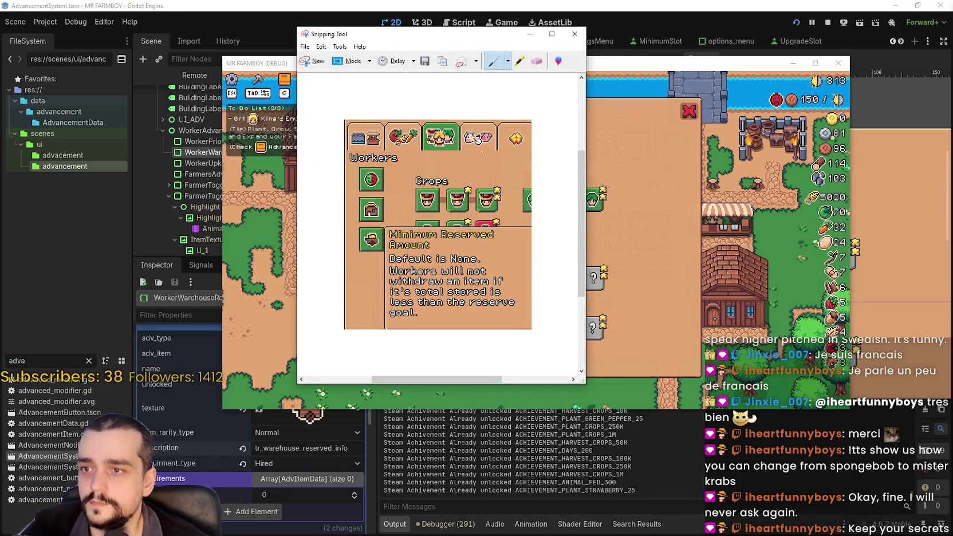
{"action": "left_click", "coordinate": [321, 47]}
{"action": "left_click", "coordinate": [323, 62]}
{"action": "left_click", "coordinate": [529, 37]}
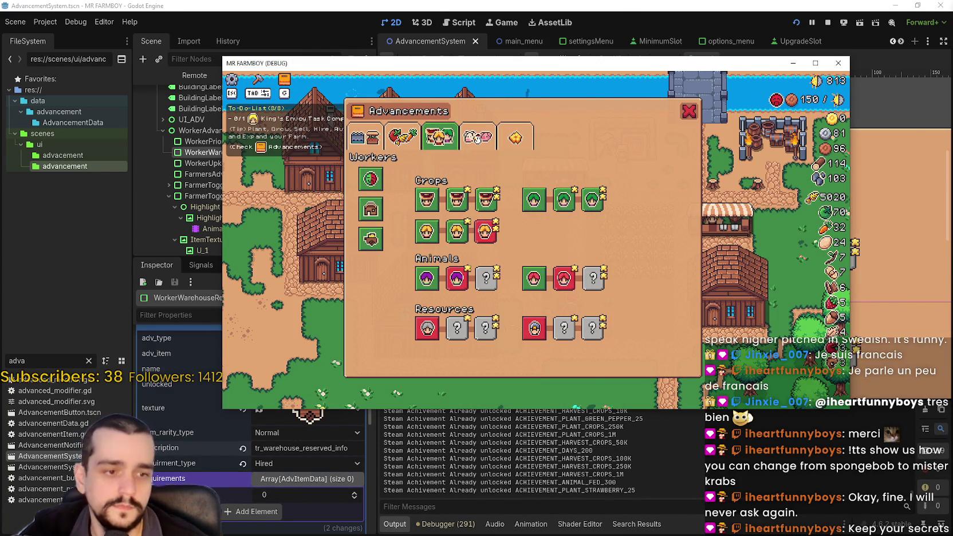
{"action": "key", "text": "alt+Tab"}
{"action": "key", "text": "ctrl+v"}
Step: Add an 'Advancements Tweaks' bullet on a new line after the warehouse example text
{"action": "scroll", "coordinate": [629, 211], "scroll_direction": "up", "scroll_amount": 10}
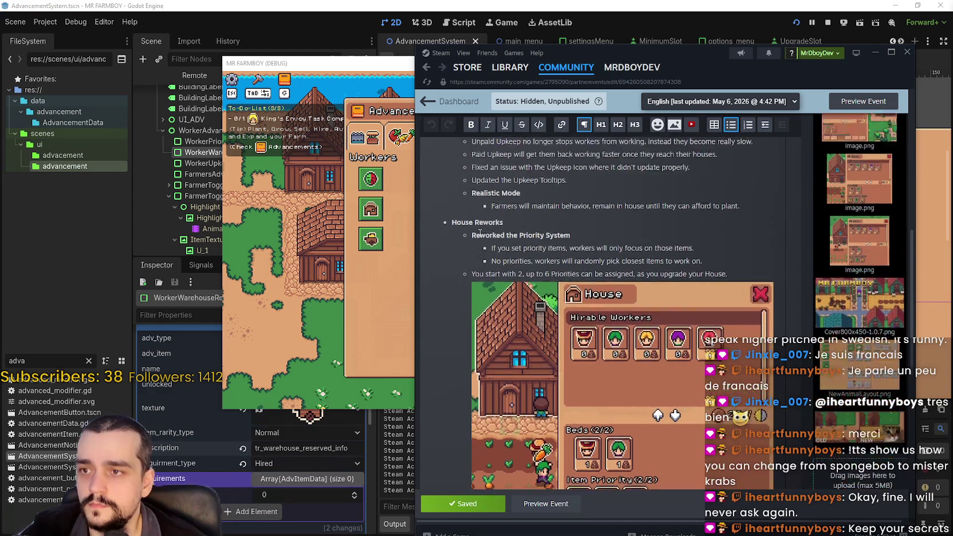
{"action": "scroll", "coordinate": [475, 258], "scroll_direction": "down", "scroll_amount": 10}
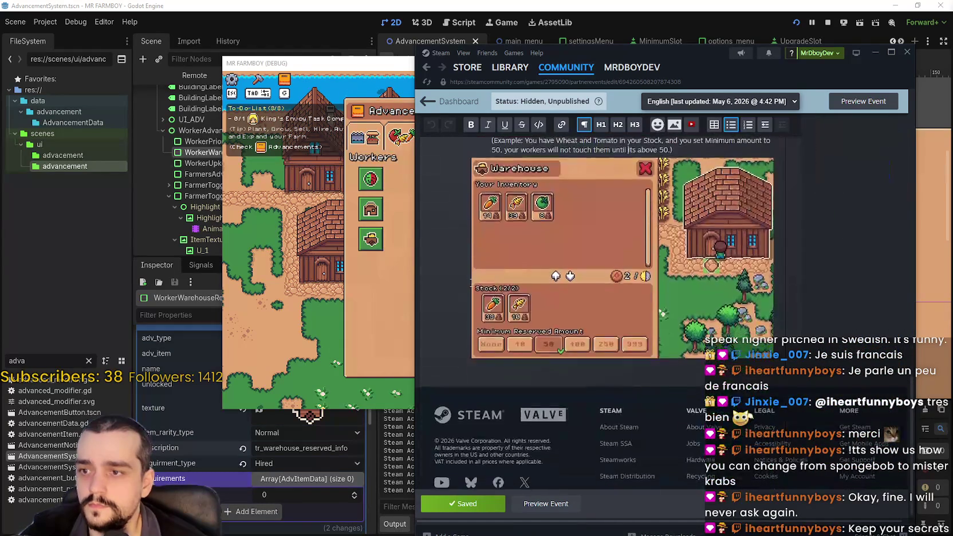
{"action": "scroll", "coordinate": [470, 283], "scroll_direction": "up", "scroll_amount": 3}
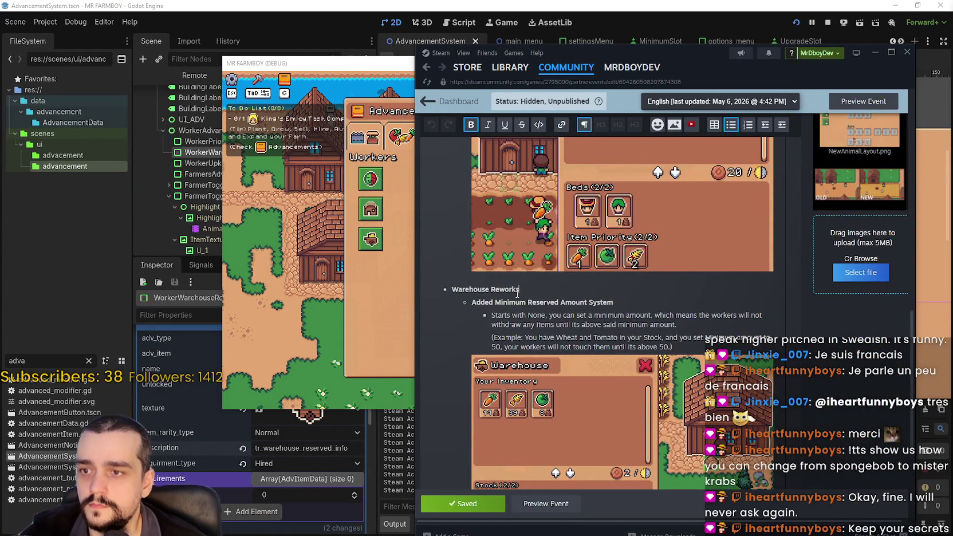
{"action": "scroll", "coordinate": [526, 292], "scroll_direction": "up", "scroll_amount": 10}
{"action": "scroll", "coordinate": [498, 303], "scroll_direction": "down", "scroll_amount": 12}
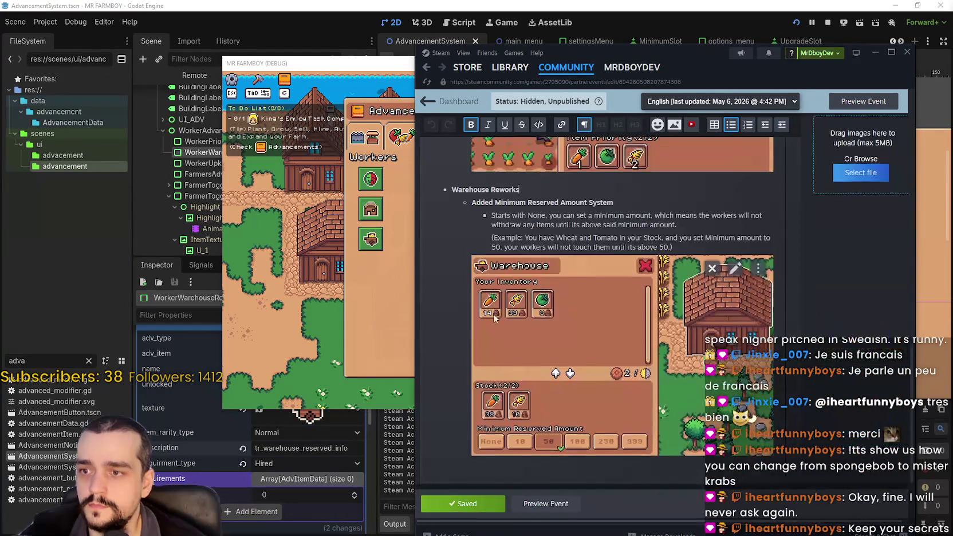
{"action": "scroll", "coordinate": [492, 311], "scroll_direction": "up", "scroll_amount": 3}
{"action": "scroll", "coordinate": [772, 267], "scroll_direction": "down", "scroll_amount": 4}
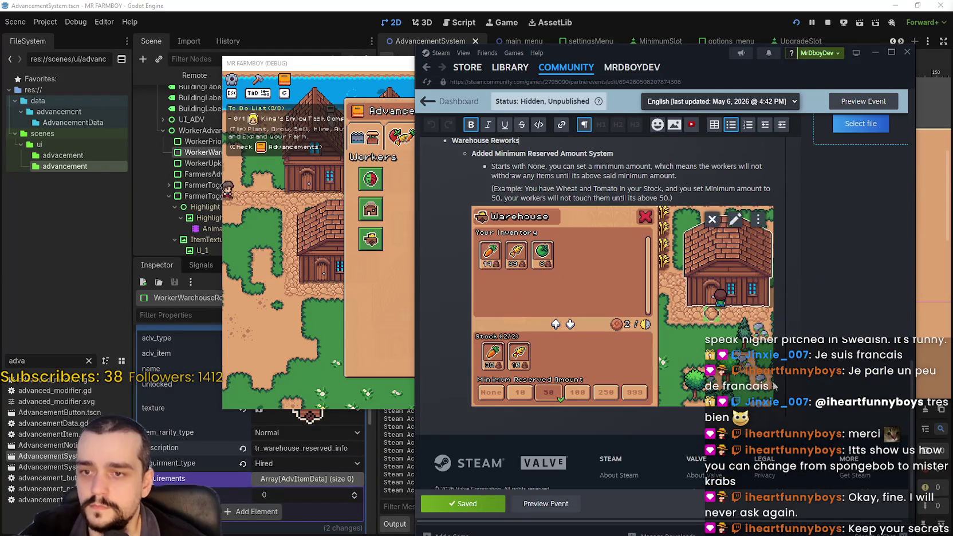
{"action": "left_click", "coordinate": [773, 196]}
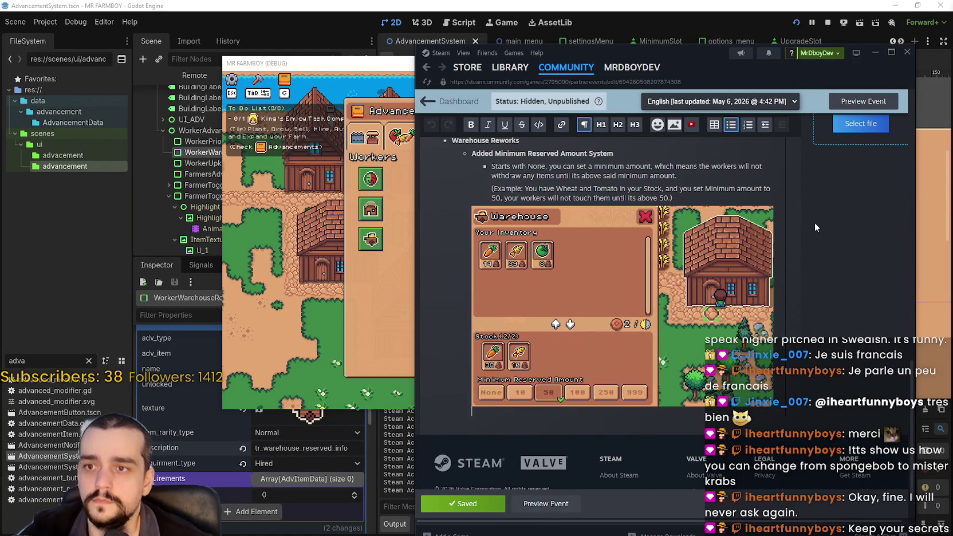
{"action": "key", "text": "Return"}
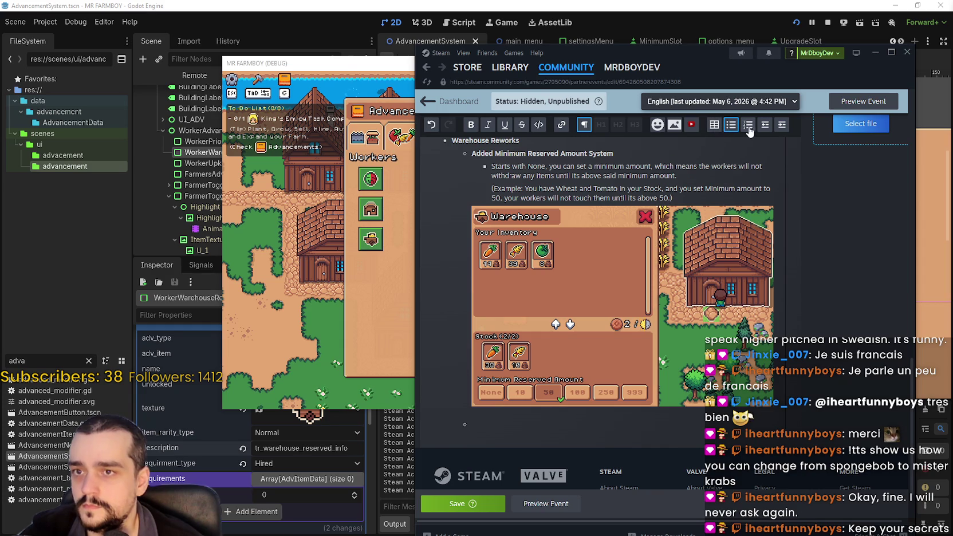
{"action": "mouse_move", "coordinate": [598, 340]}
{"action": "type", "text": "Added"}
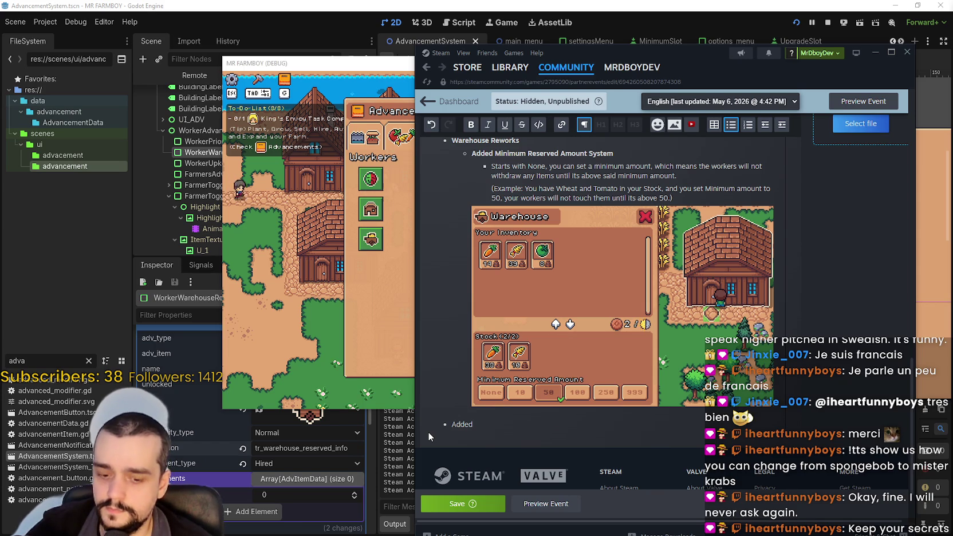
{"action": "key", "text": "BackSpace"}
{"action": "key", "text": "BackSpace"}
{"action": "key", "text": "BackSpace"}
{"action": "type", "text": "dvancements Tweaks"}
Step: Make the Advancements Tweaks line bold and start the Normal Mode sub-bullets beneath it
{"action": "triple_click", "coordinate": [484, 425]}
{"action": "left_click", "coordinate": [469, 125]}
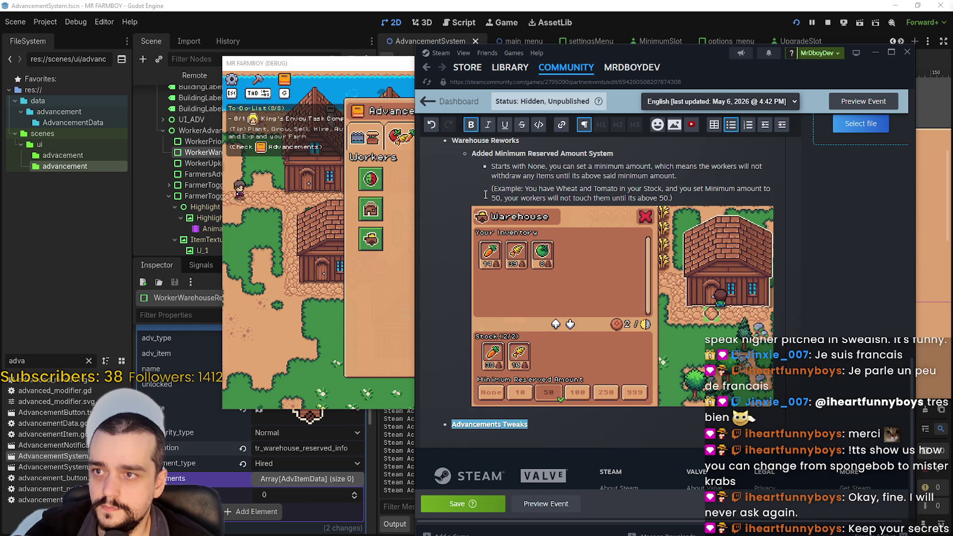
{"action": "left_click", "coordinate": [527, 424]}
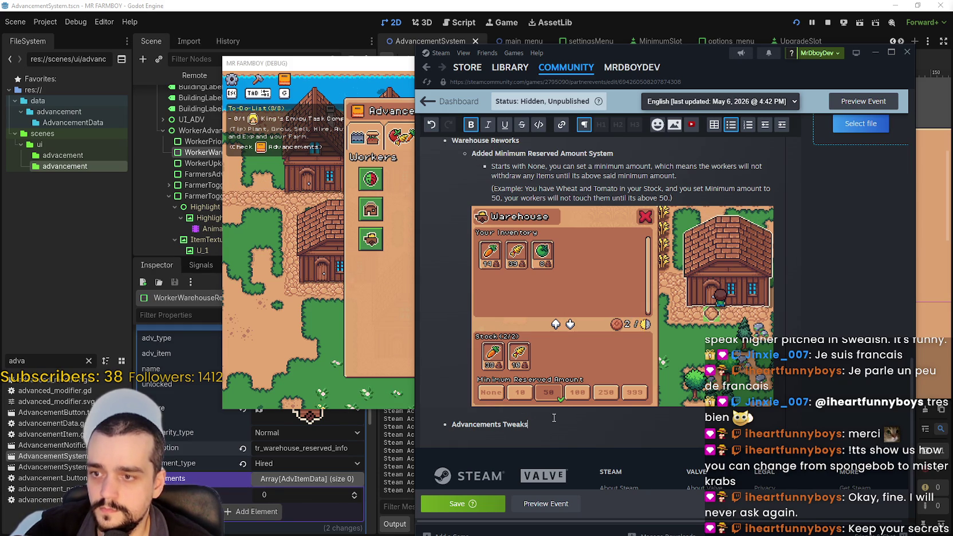
{"action": "key", "text": "Return"}
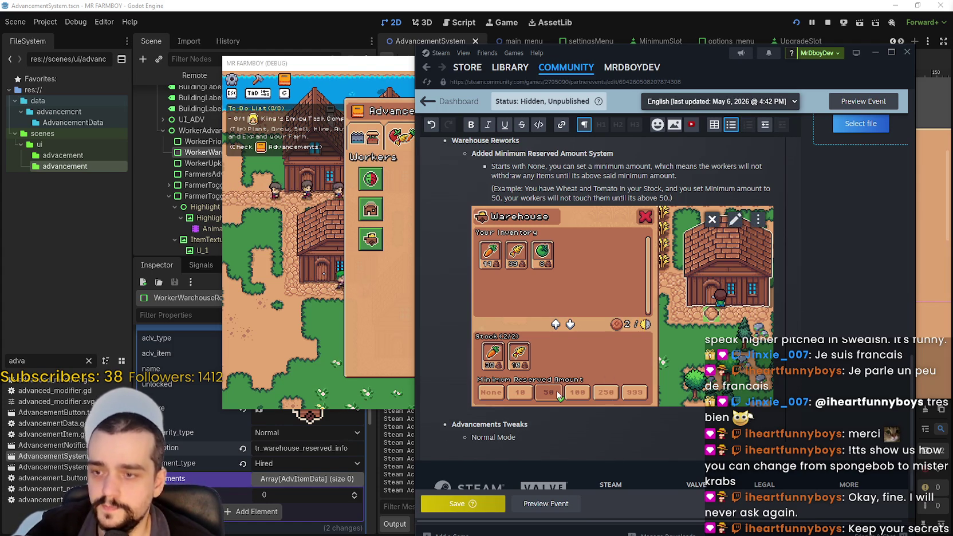
{"action": "key", "text": "Return"}
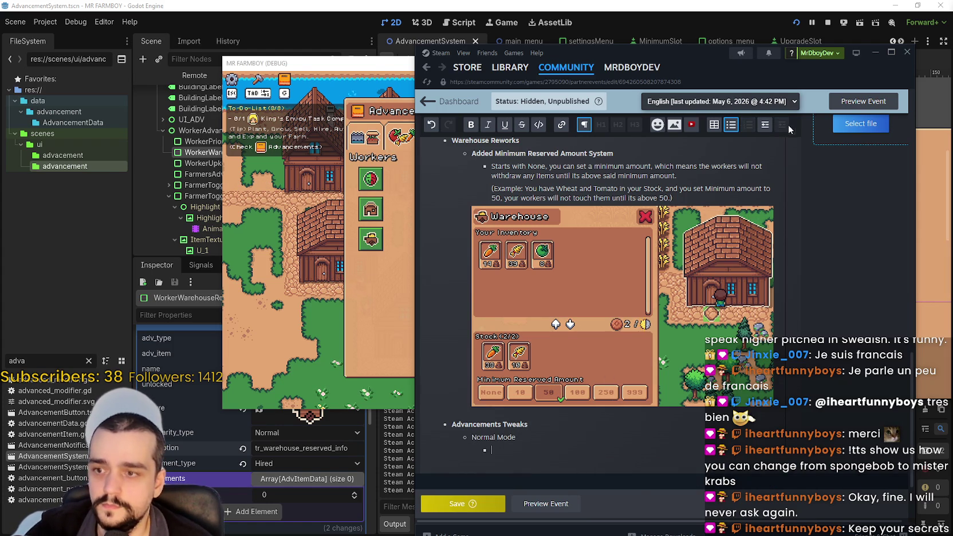
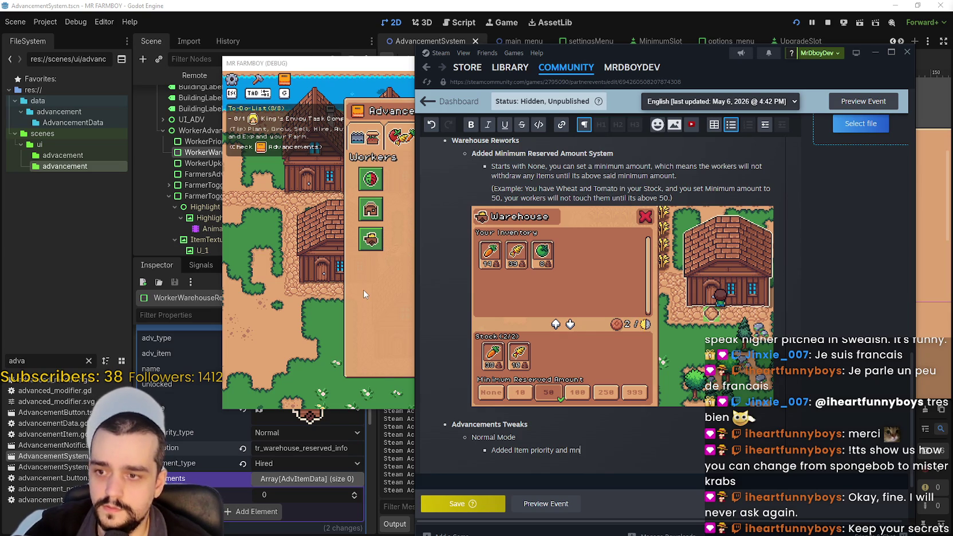
Step: Finish typing the Workers note about the Minimum reserved amount
{"action": "type", "text": "i"}
{"action": "type", "text": "mum a"}
{"action": "key", "text": "BackSpace"}
{"action": "key", "text": "BackSpace"}
{"action": "key", "text": "BackSpace"}
{"action": "type", "text": "reserved amount "}
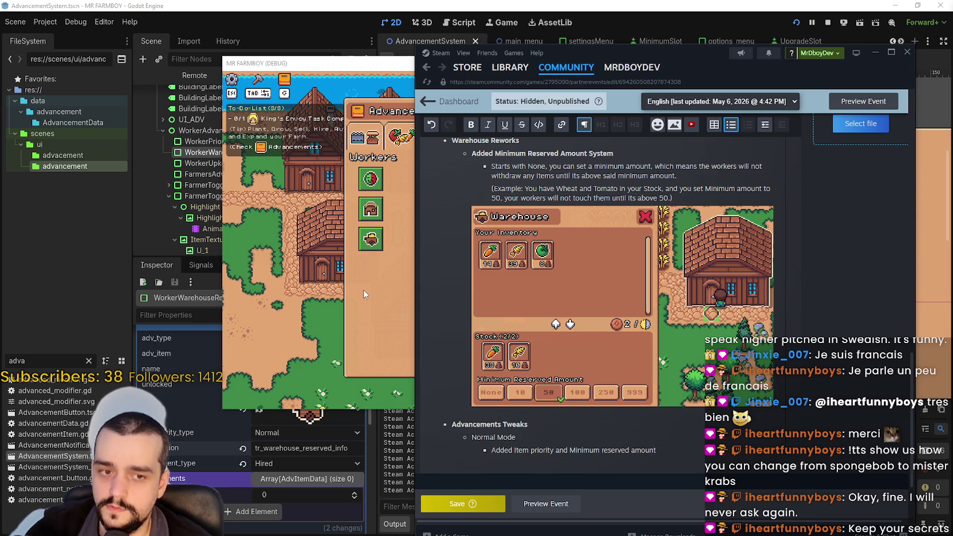
{"action": "type", "text": "on in"}
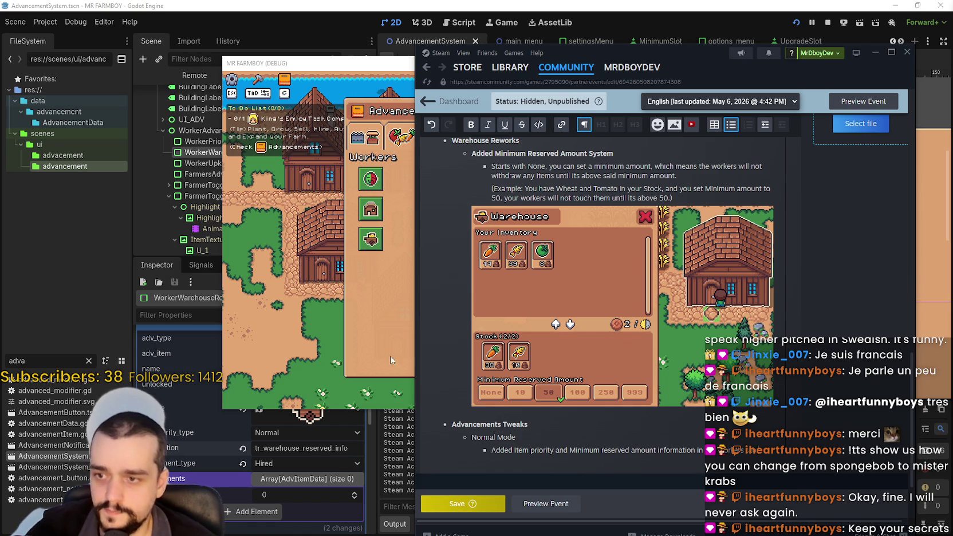
Step: Capitalize 'Priority' in the Item Priority note
{"action": "left_click_drag", "start_coordinate": [496, 437], "coordinate": [487, 437]}
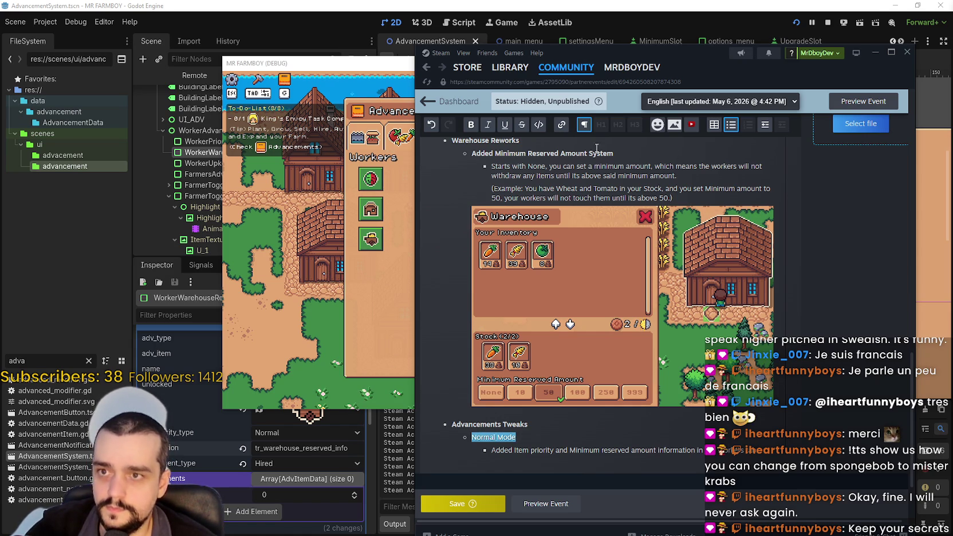
{"action": "left_click", "coordinate": [731, 439]}
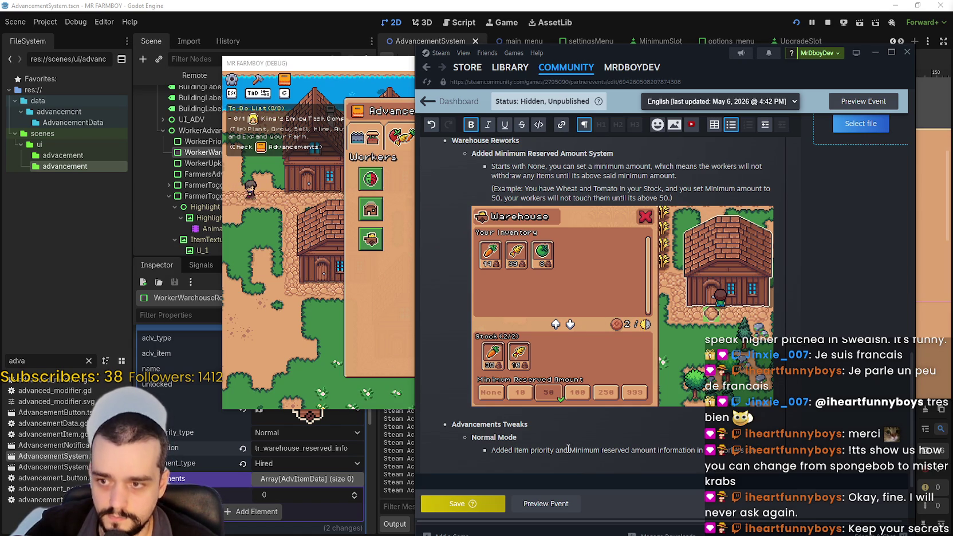
{"action": "scroll", "coordinate": [569, 449], "scroll_direction": "down", "scroll_amount": 2}
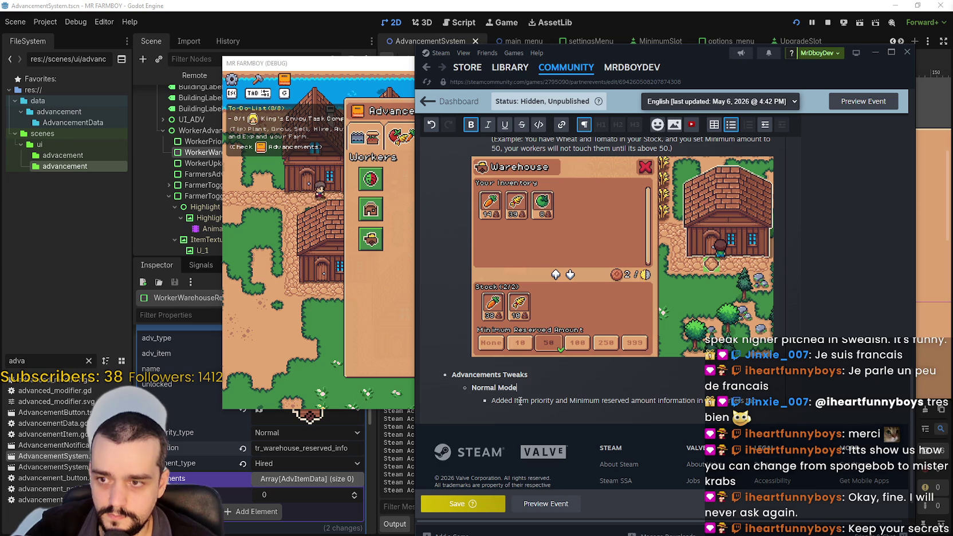
{"action": "left_click", "coordinate": [532, 401]}
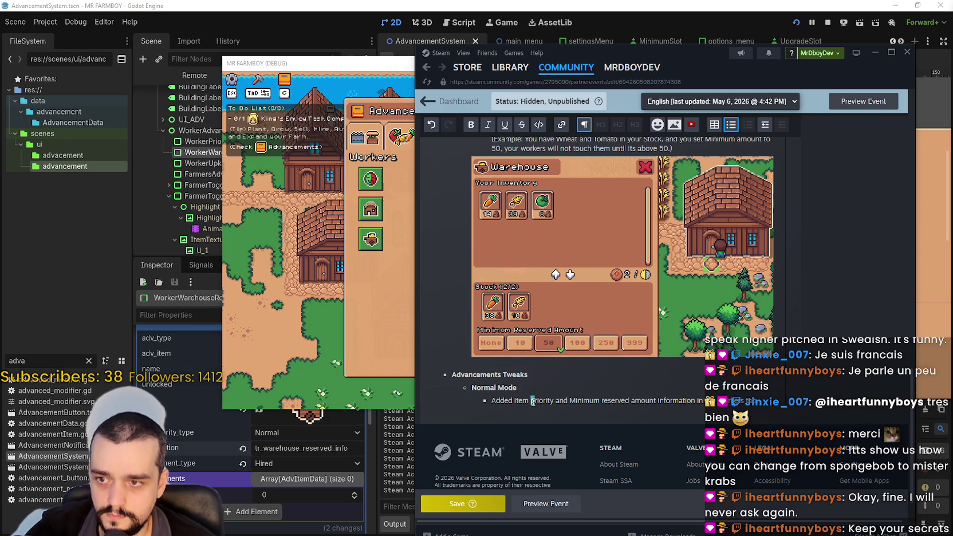
{"action": "type", "text": "P"}
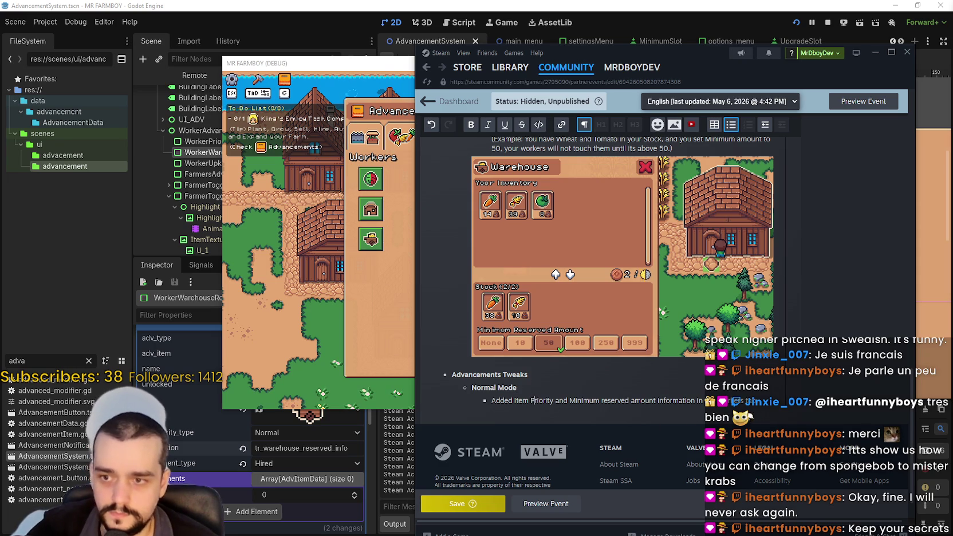
Step: Paste the Workers tab screenshot on a new line below the note and save the event
{"action": "key", "text": "Return"}
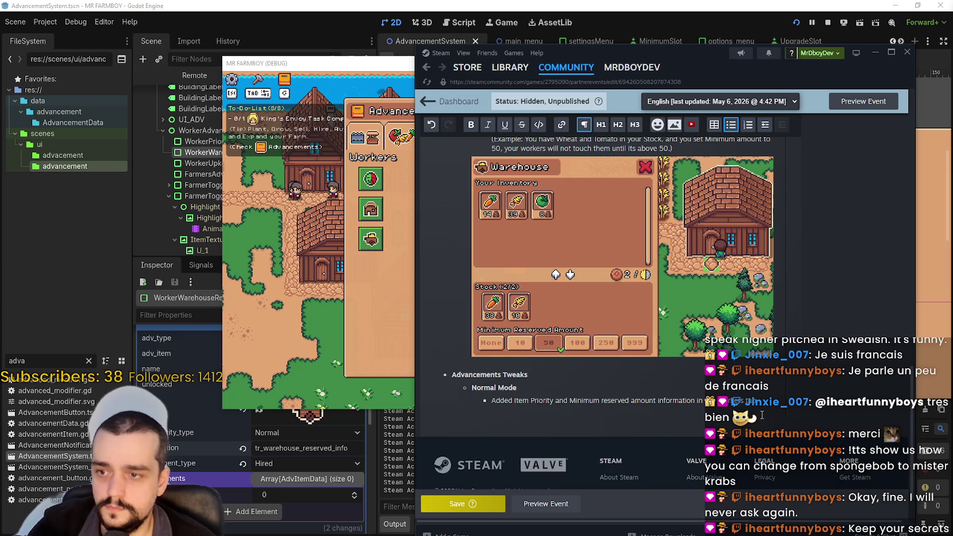
{"action": "key", "text": "ctrl+v"}
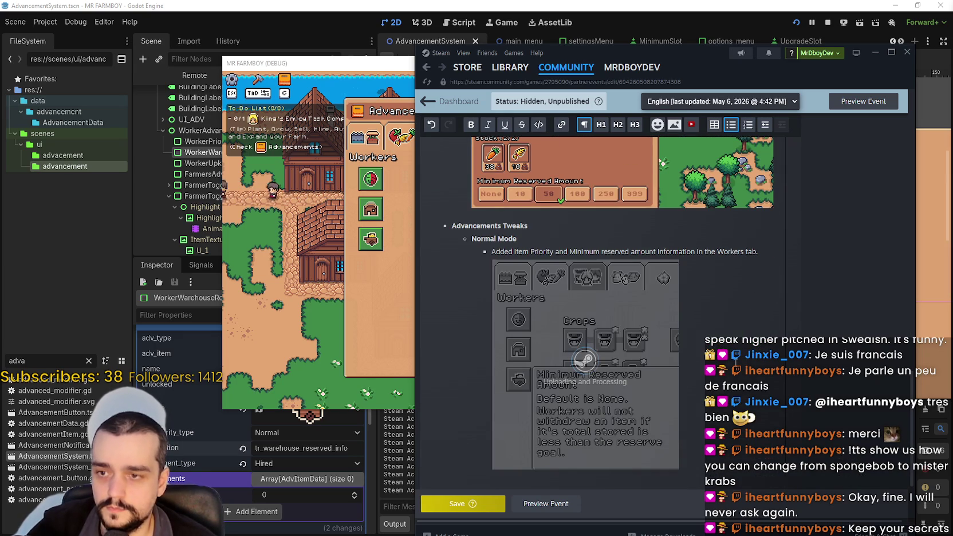
{"action": "scroll", "coordinate": [722, 292], "scroll_direction": "down", "scroll_amount": 2}
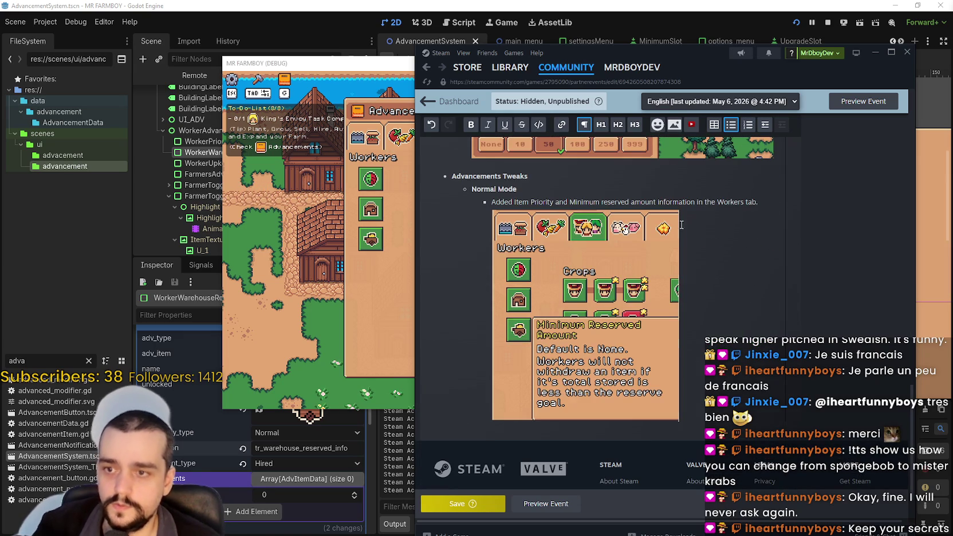
{"action": "left_click", "coordinate": [685, 193]}
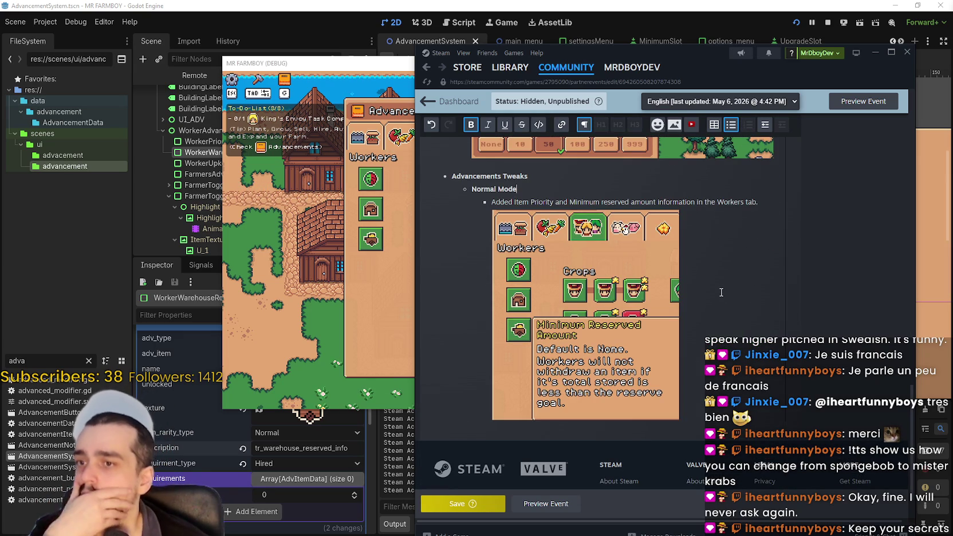
{"action": "left_click", "coordinate": [458, 505]}
{"action": "scroll", "coordinate": [778, 250], "scroll_direction": "down", "scroll_amount": 10}
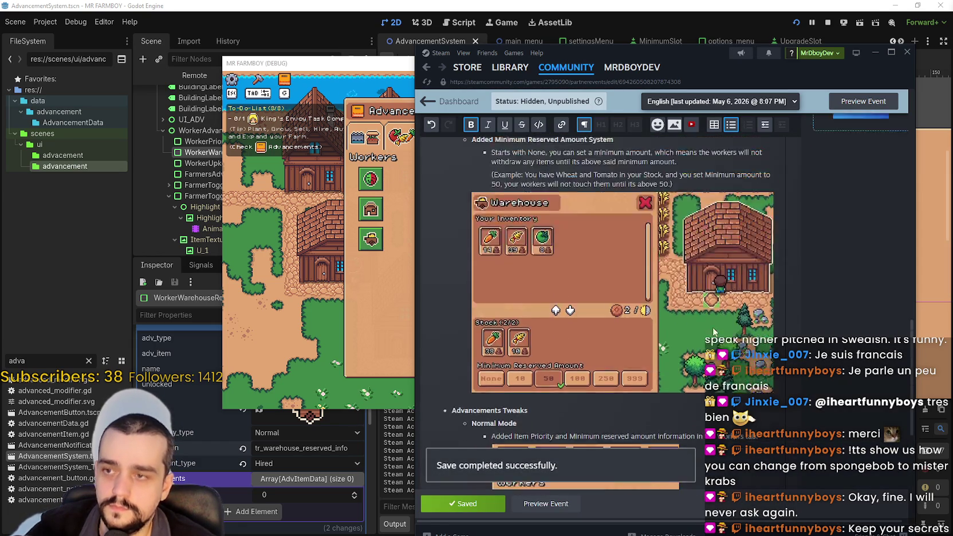
Step: Preview the v1.0.8 Public Beta post, read through its patch notes, and return to editing
{"action": "left_click", "coordinate": [547, 504]}
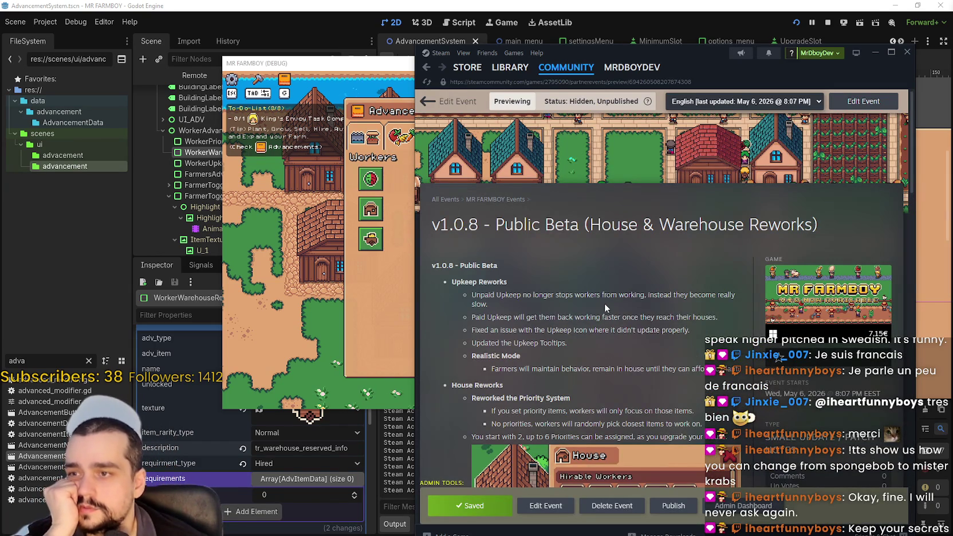
{"action": "scroll", "coordinate": [605, 302], "scroll_direction": "down", "scroll_amount": 3}
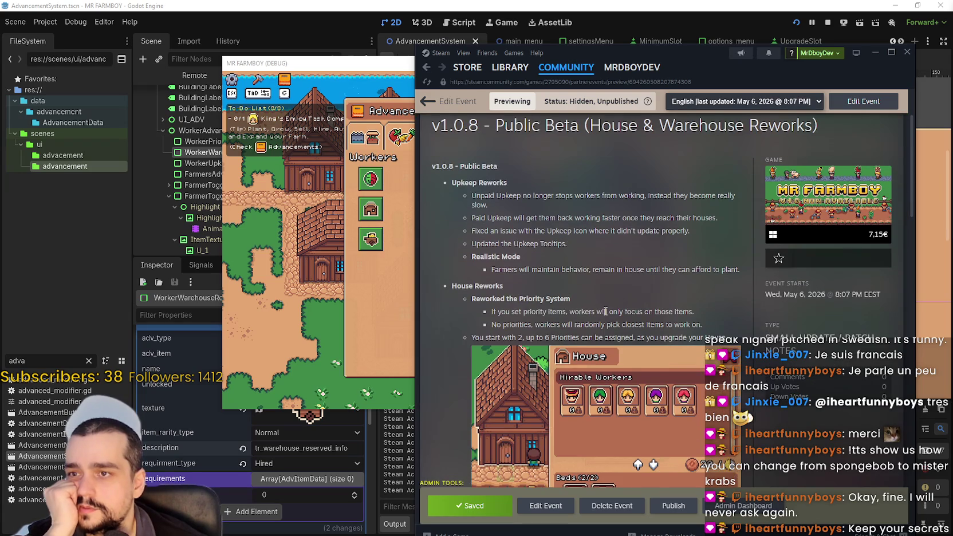
{"action": "scroll", "coordinate": [605, 310], "scroll_direction": "down", "scroll_amount": 10}
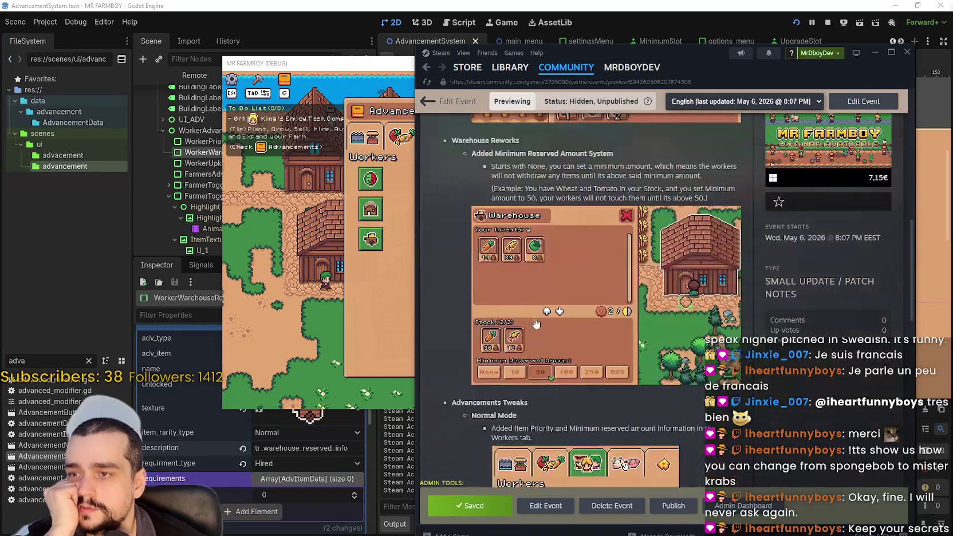
{"action": "scroll", "coordinate": [535, 324], "scroll_direction": "down", "scroll_amount": 10}
{"action": "scroll", "coordinate": [562, 357], "scroll_direction": "up", "scroll_amount": 11}
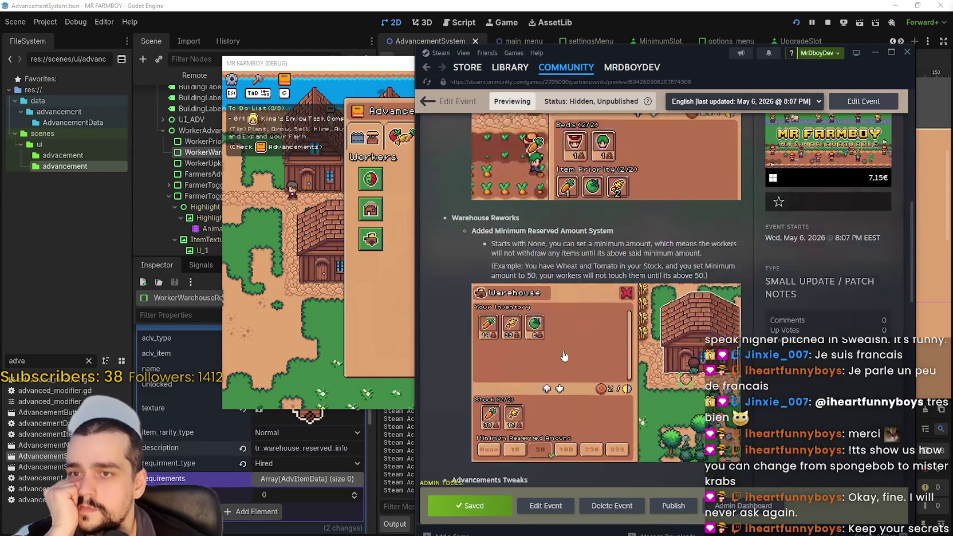
{"action": "scroll", "coordinate": [563, 357], "scroll_direction": "up", "scroll_amount": 15}
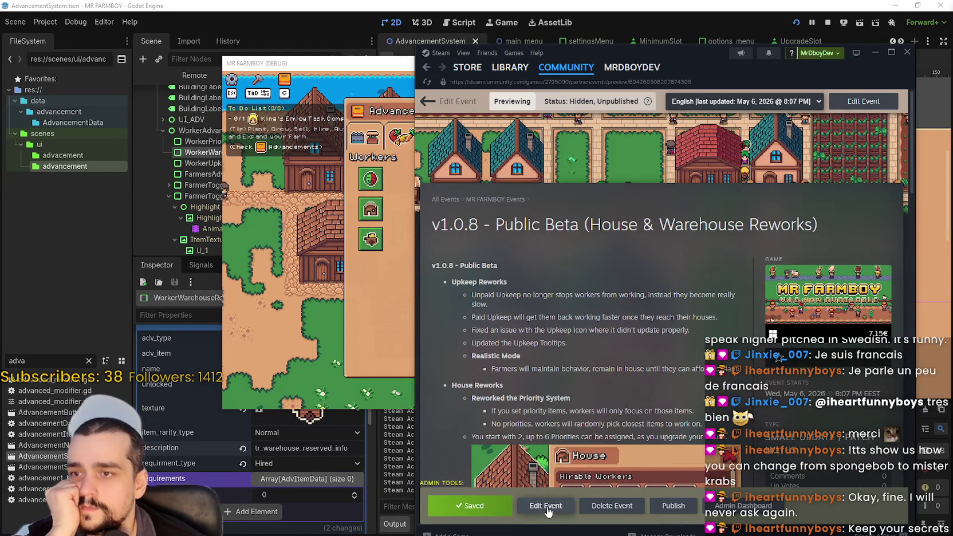
{"action": "left_click", "coordinate": [546, 506]}
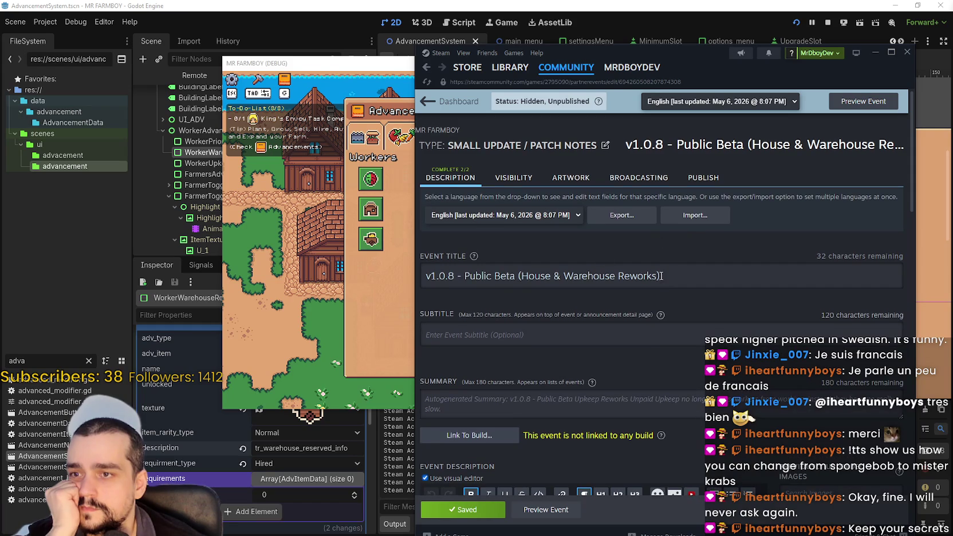
Step: Append ' + More' after 'Reworks' in the event title and save
{"action": "triple_click", "coordinate": [662, 276]}
{"action": "left_click", "coordinate": [654, 275]}
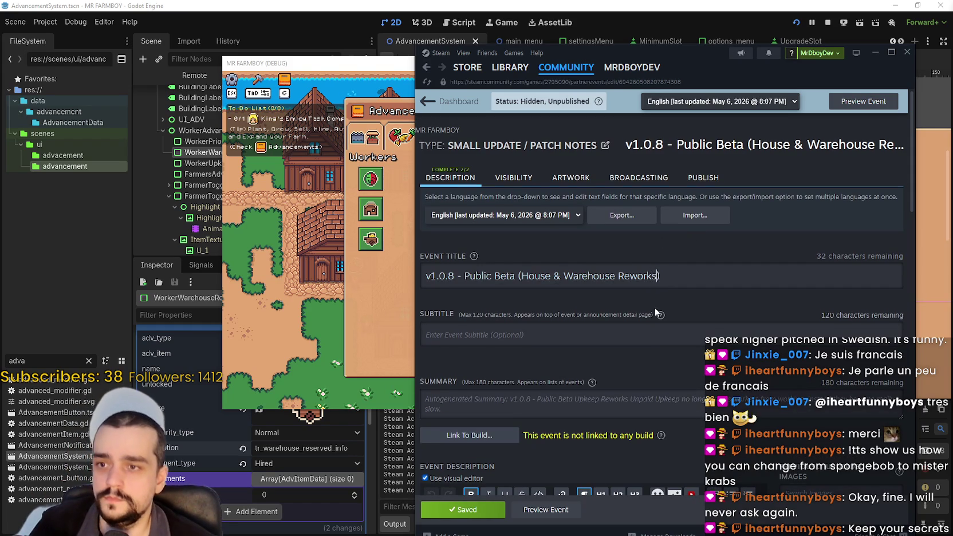
{"action": "type", "text": "+ More"}
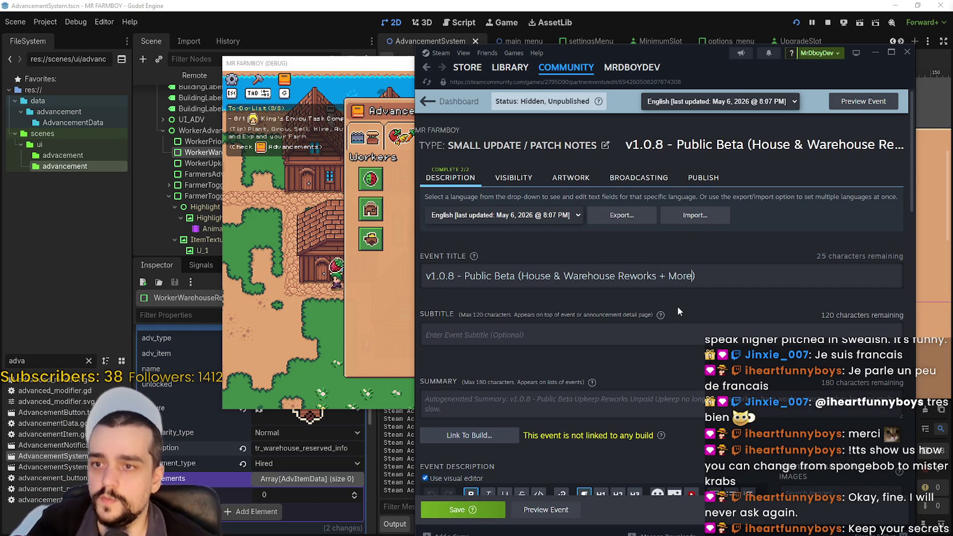
{"action": "left_click", "coordinate": [497, 502]}
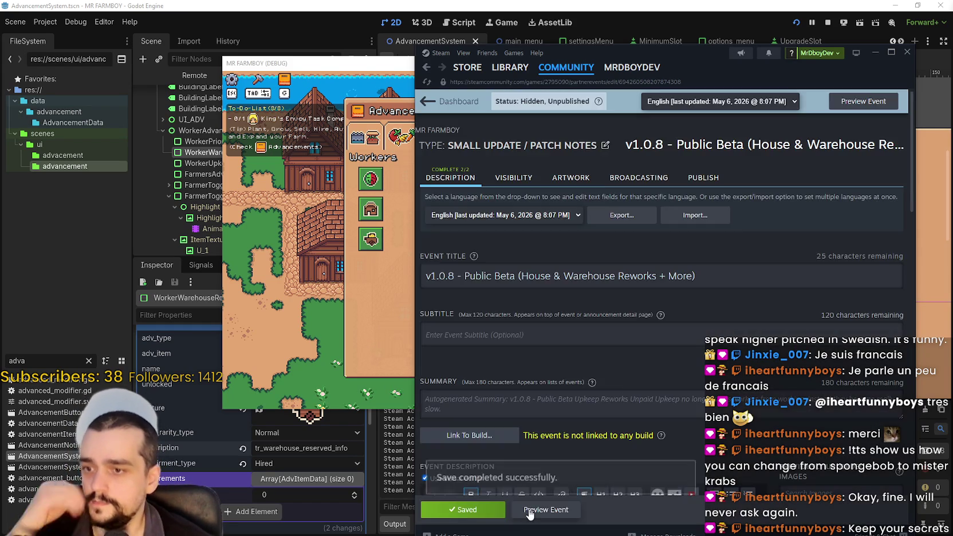
{"action": "scroll", "coordinate": [684, 339], "scroll_direction": "down", "scroll_amount": 5}
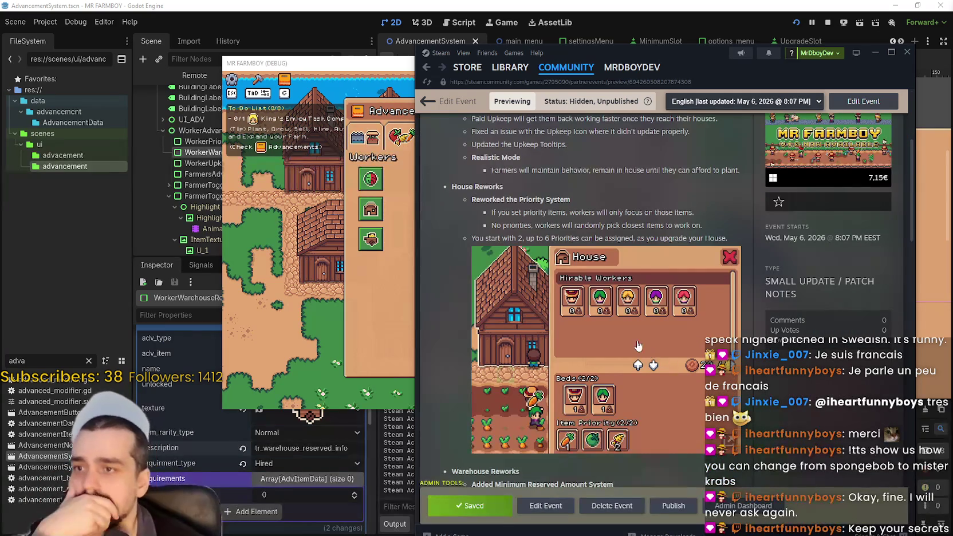
{"action": "scroll", "coordinate": [639, 346], "scroll_direction": "down", "scroll_amount": 2}
{"action": "scroll", "coordinate": [631, 342], "scroll_direction": "up", "scroll_amount": 5}
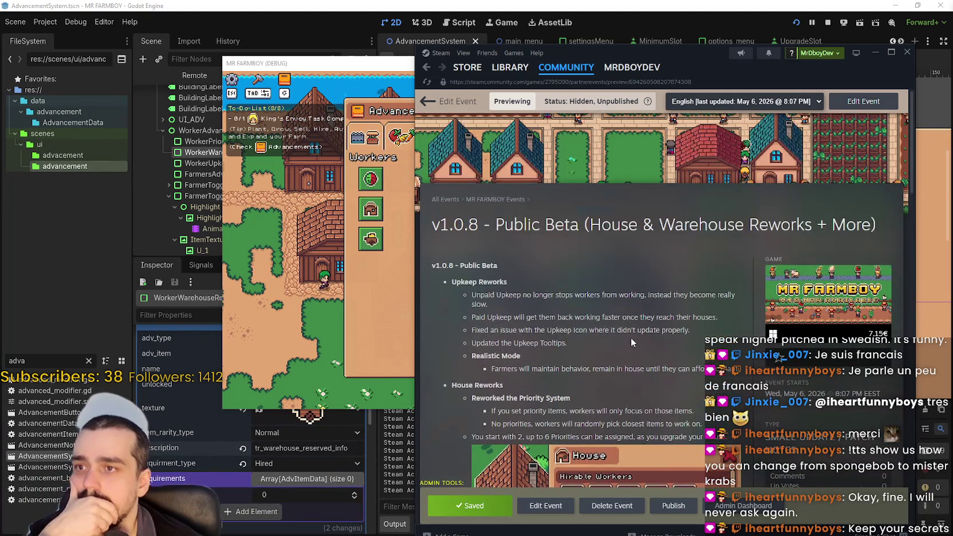
{"action": "scroll", "coordinate": [631, 343], "scroll_direction": "down", "scroll_amount": 8}
{"action": "scroll", "coordinate": [630, 344], "scroll_direction": "down", "scroll_amount": 4}
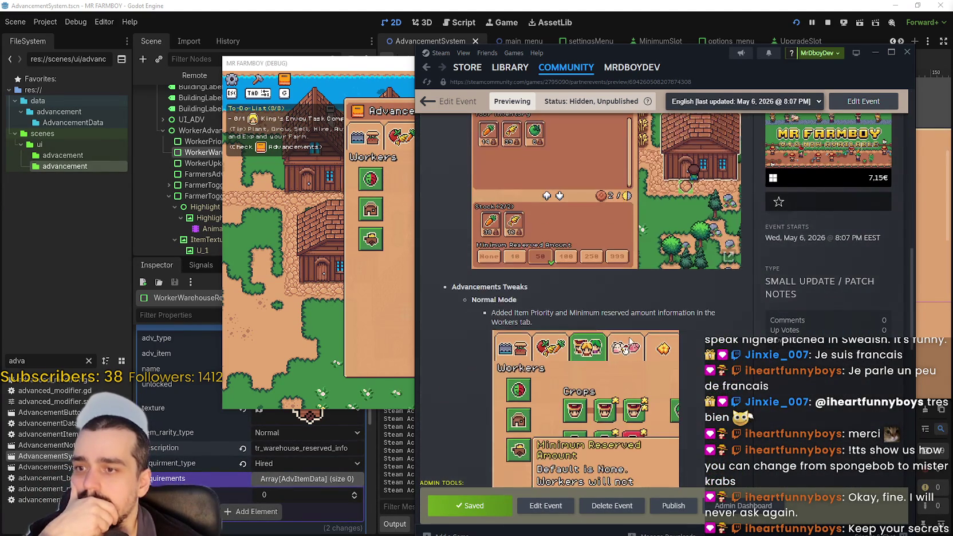
{"action": "scroll", "coordinate": [630, 342], "scroll_direction": "up", "scroll_amount": 6}
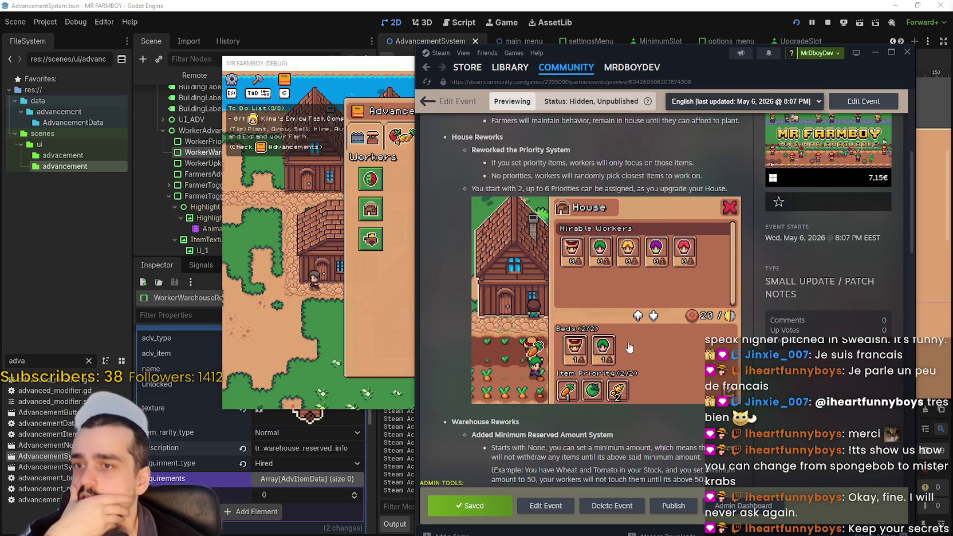
{"action": "scroll", "coordinate": [627, 350], "scroll_direction": "up", "scroll_amount": 3}
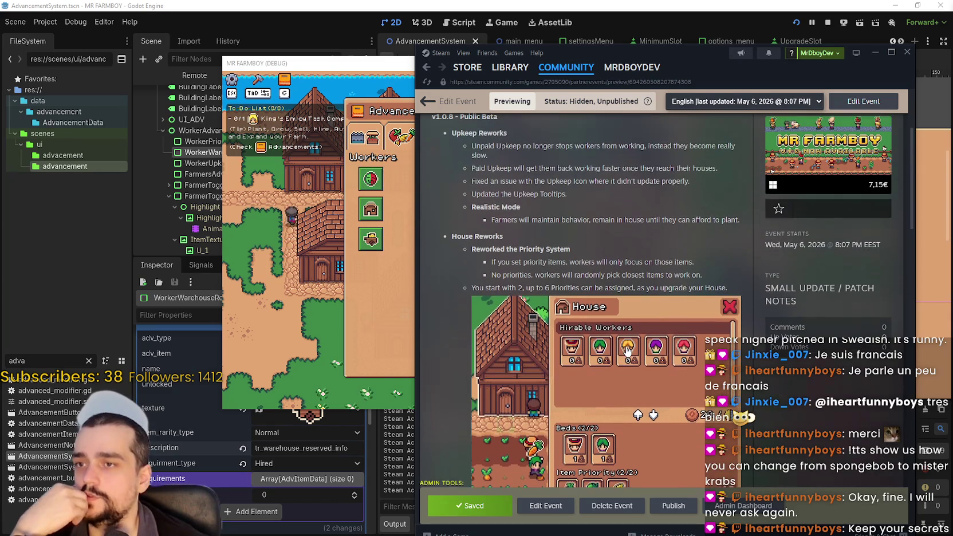
{"action": "scroll", "coordinate": [626, 342], "scroll_direction": "up", "scroll_amount": 4}
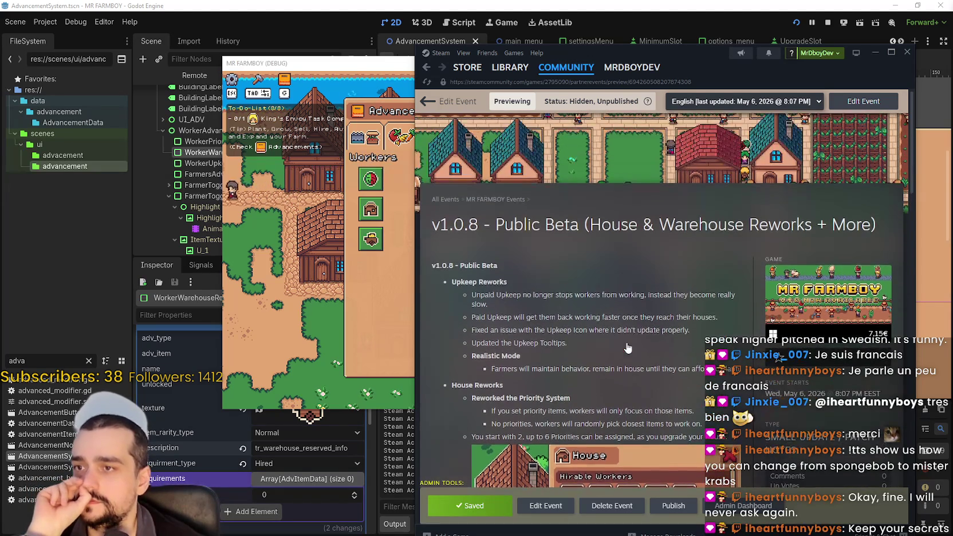
{"action": "scroll", "coordinate": [625, 341], "scroll_direction": "down", "scroll_amount": 9}
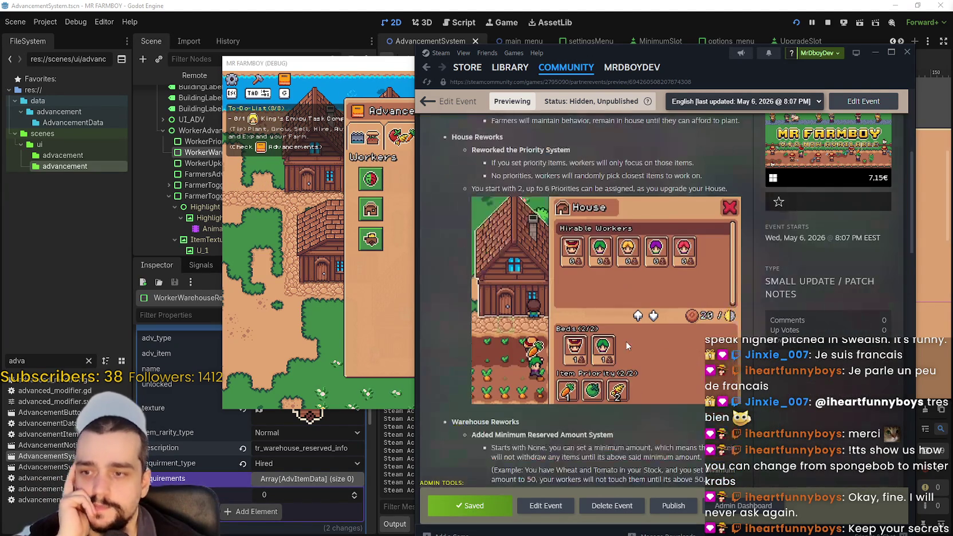
{"action": "scroll", "coordinate": [600, 283], "scroll_direction": "down", "scroll_amount": 4}
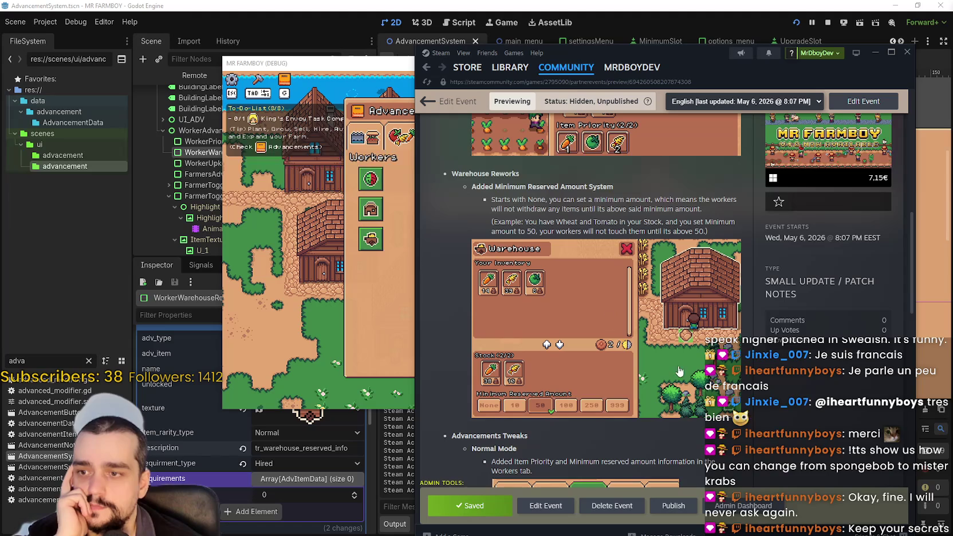
{"action": "scroll", "coordinate": [698, 376], "scroll_direction": "down", "scroll_amount": 6}
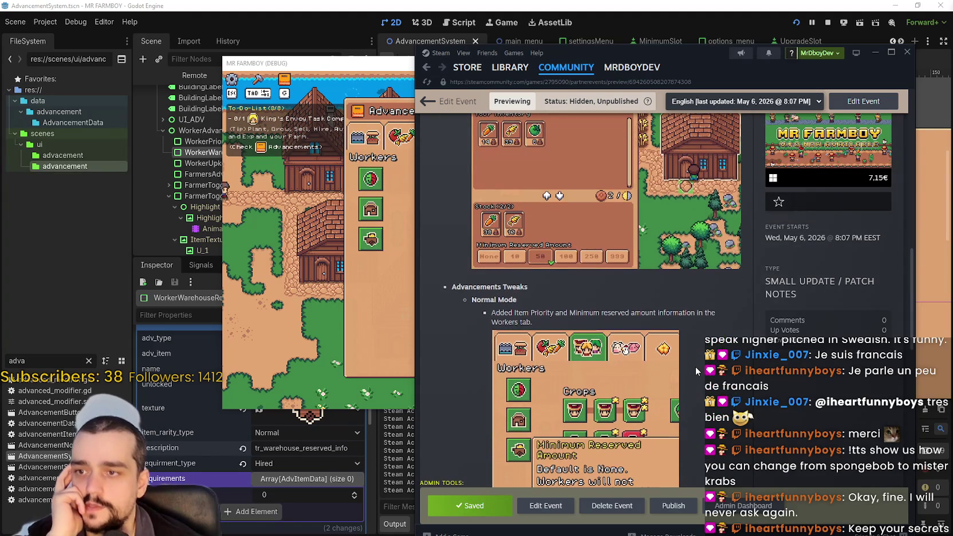
{"action": "scroll", "coordinate": [694, 361], "scroll_direction": "up", "scroll_amount": 20}
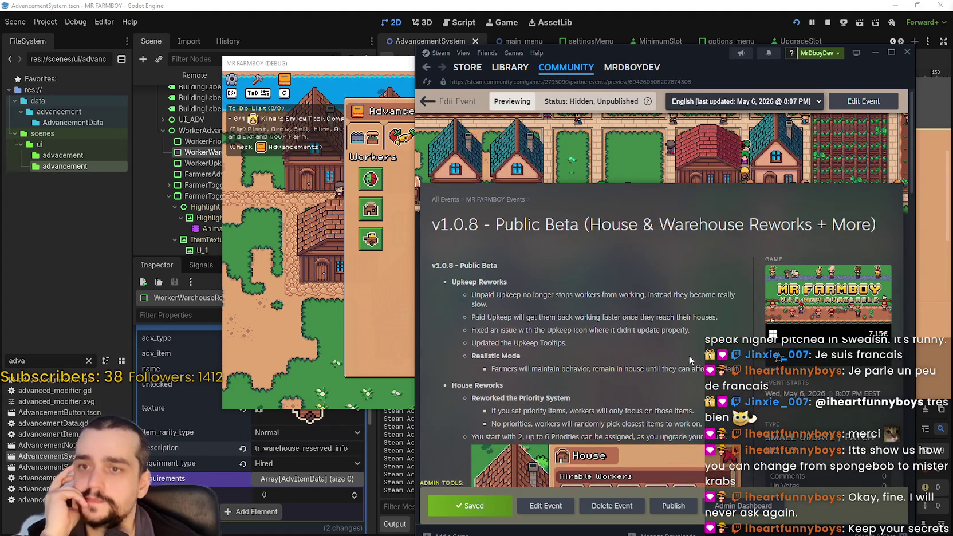
{"action": "scroll", "coordinate": [567, 303], "scroll_direction": "down", "scroll_amount": 6}
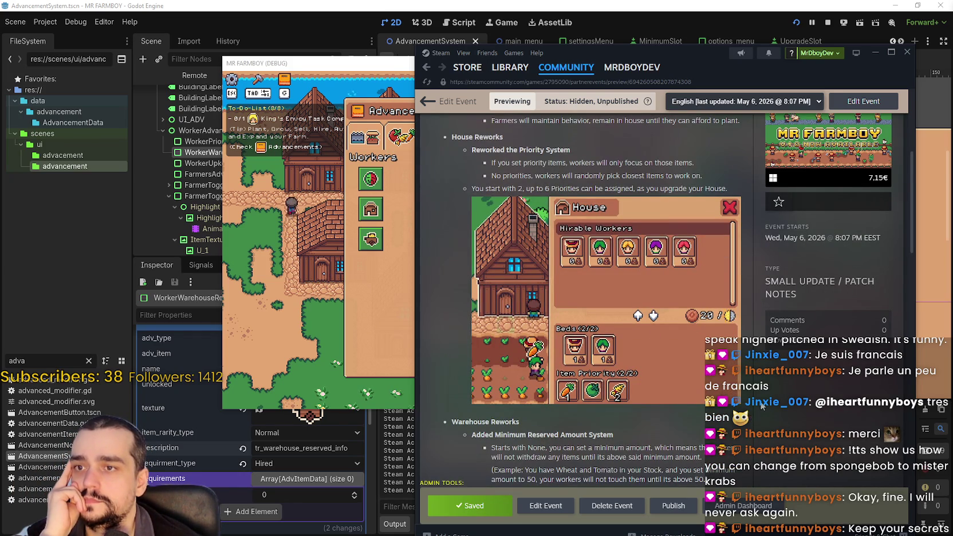
{"action": "scroll", "coordinate": [761, 404], "scroll_direction": "down", "scroll_amount": 2}
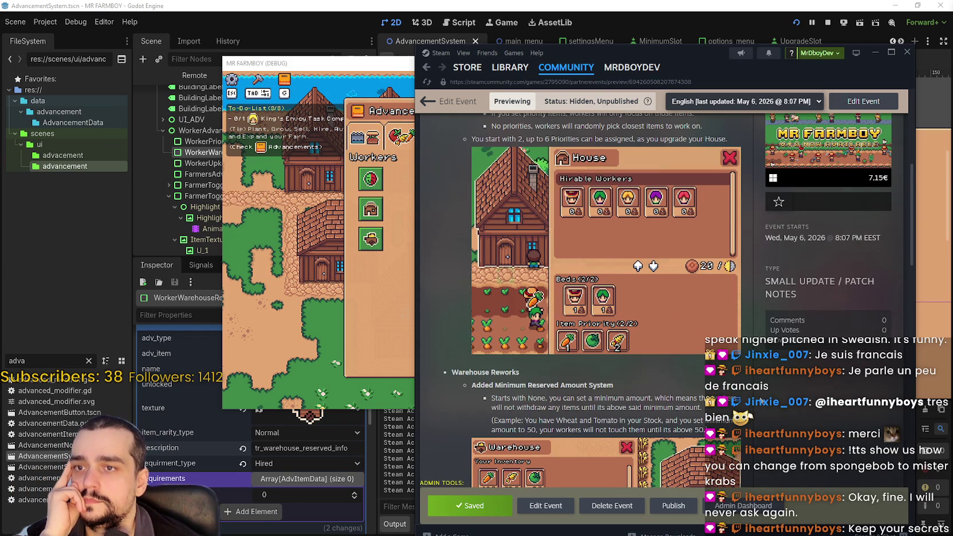
{"action": "scroll", "coordinate": [754, 401], "scroll_direction": "down", "scroll_amount": 4}
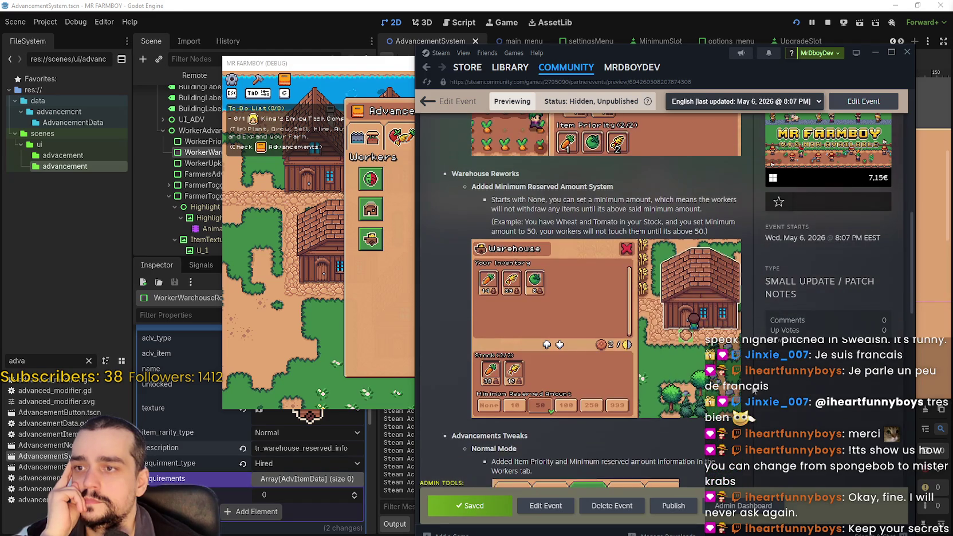
{"action": "scroll", "coordinate": [753, 389], "scroll_direction": "down", "scroll_amount": 4}
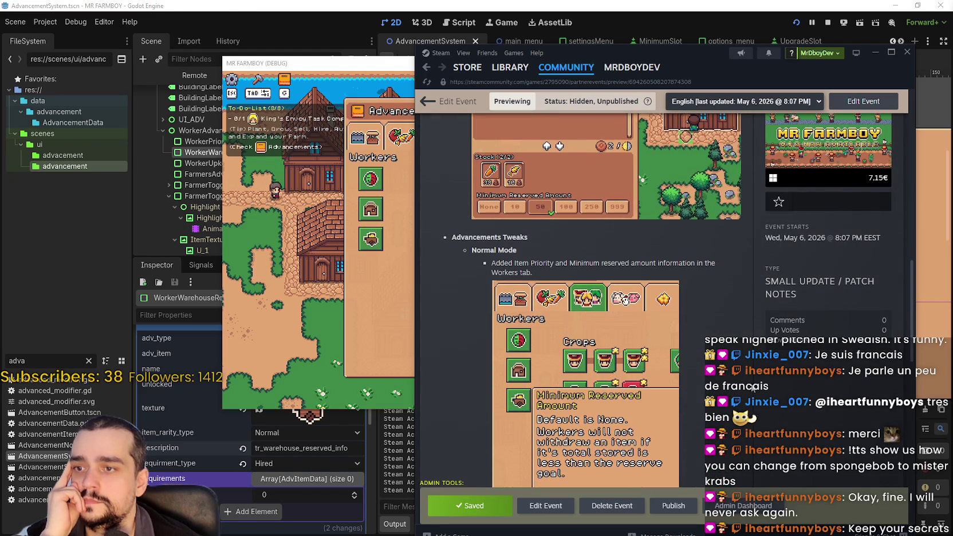
{"action": "key", "text": "alt+Tab"}
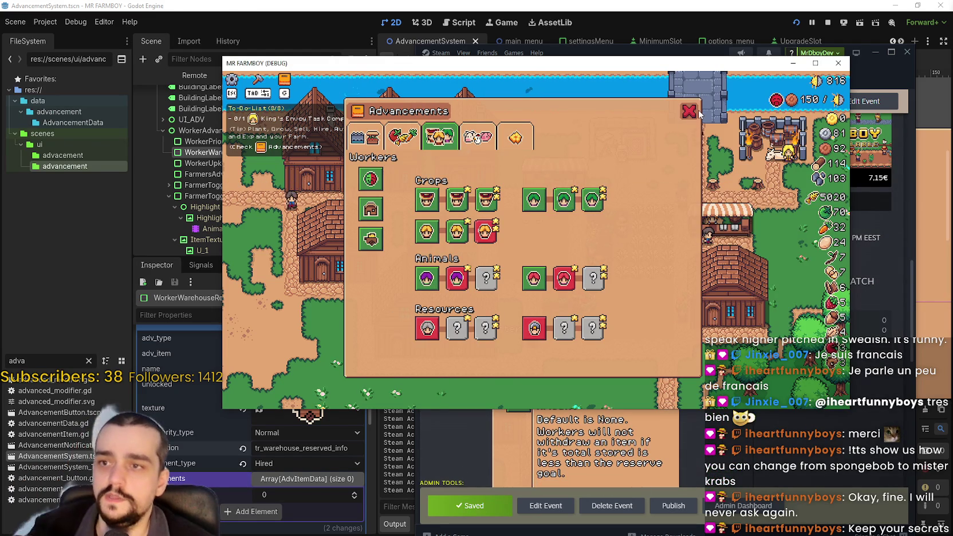
Step: Browse the Workers and Land and Buildings advancement pages in the running game
{"action": "left_click", "coordinate": [689, 111]}
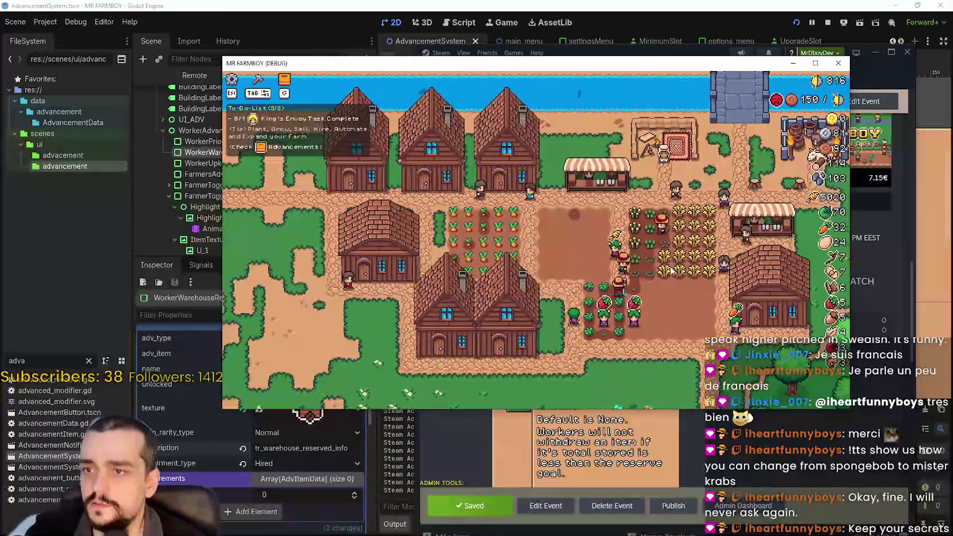
{"action": "left_click", "coordinate": [661, 251]}
{"action": "key", "text": "Escape"}
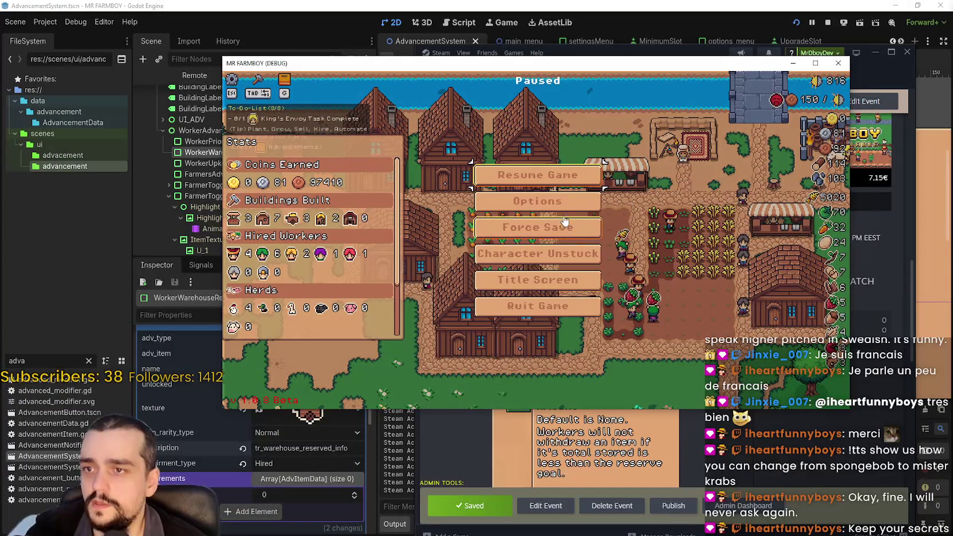
{"action": "key", "text": "Escape"}
{"action": "key", "text": "g"}
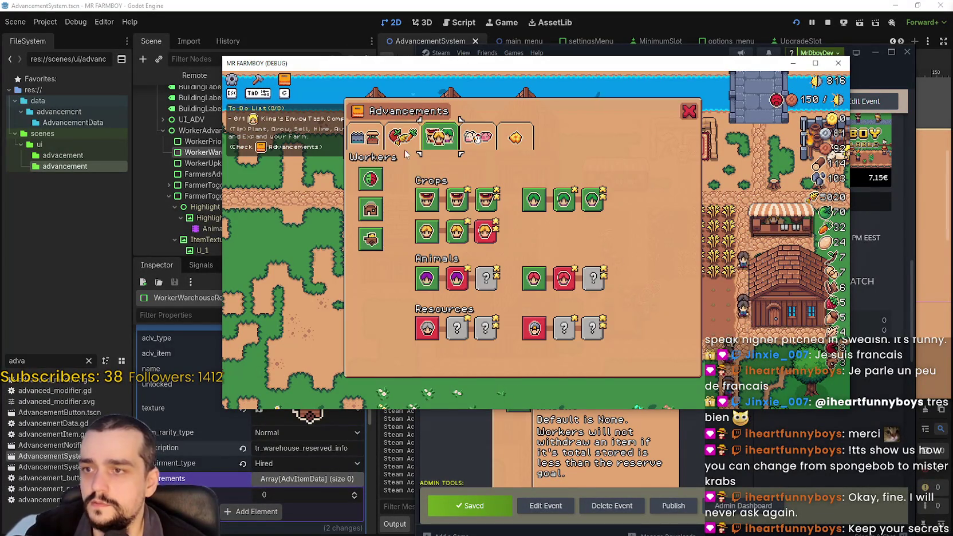
{"action": "left_click", "coordinate": [356, 138]}
{"action": "left_click", "coordinate": [357, 137]}
{"action": "mouse_move", "coordinate": [397, 264]}
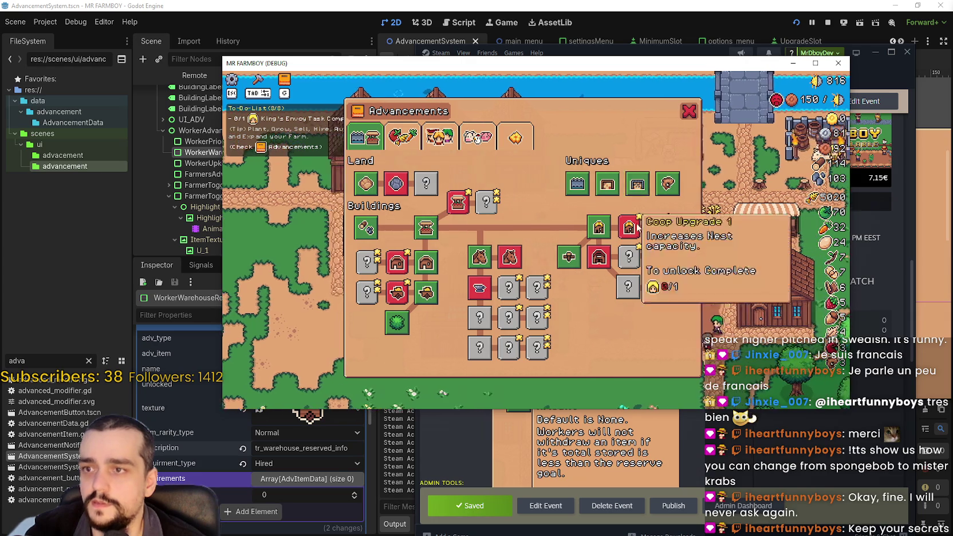
{"action": "key", "text": "g"}
Step: Pause the game, return to the title screen, and pick a save slot to load
{"action": "key", "text": "Escape"}
{"action": "left_click", "coordinate": [548, 277]}
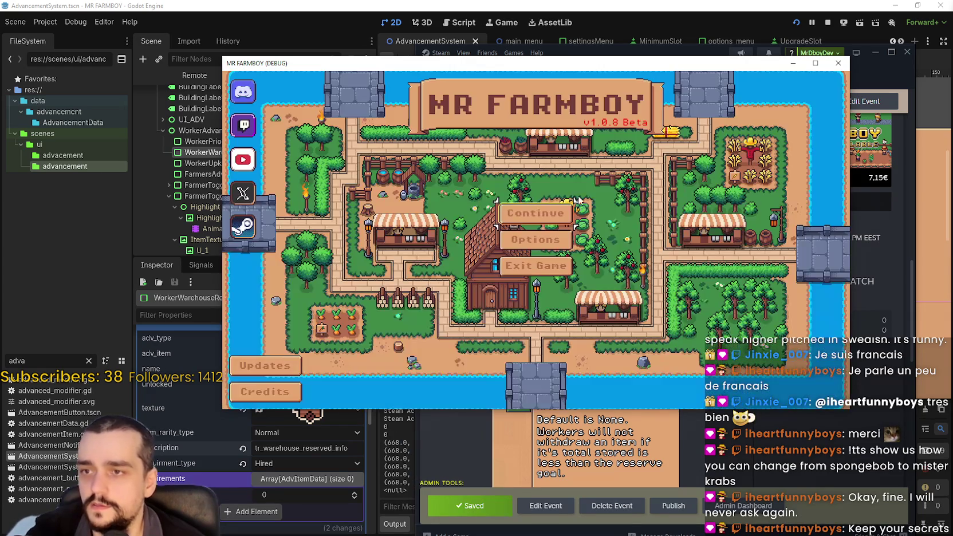
{"action": "left_click", "coordinate": [557, 214]}
{"action": "left_click", "coordinate": [556, 214]}
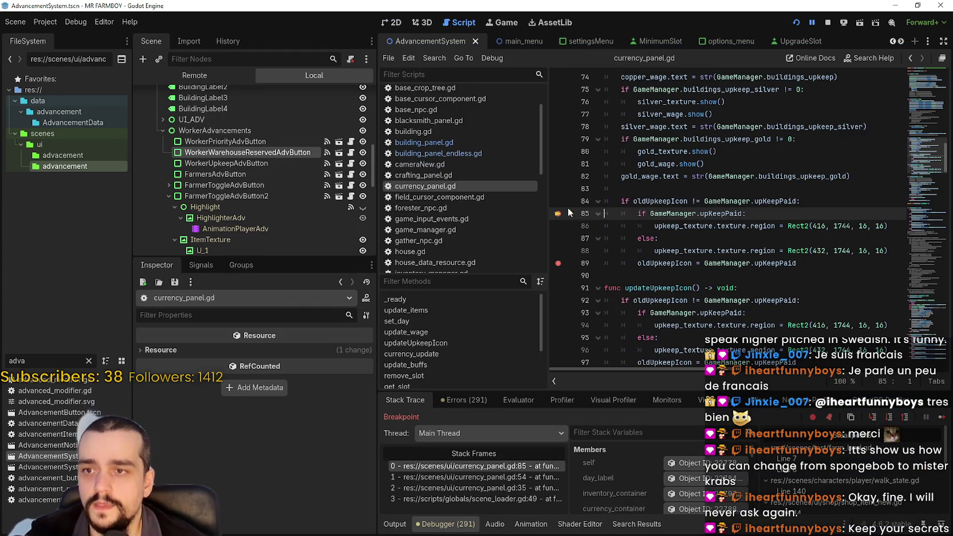
Step: Continue execution past the line 85 breakpoint in currency_panel.gd
{"action": "left_click", "coordinate": [943, 418]}
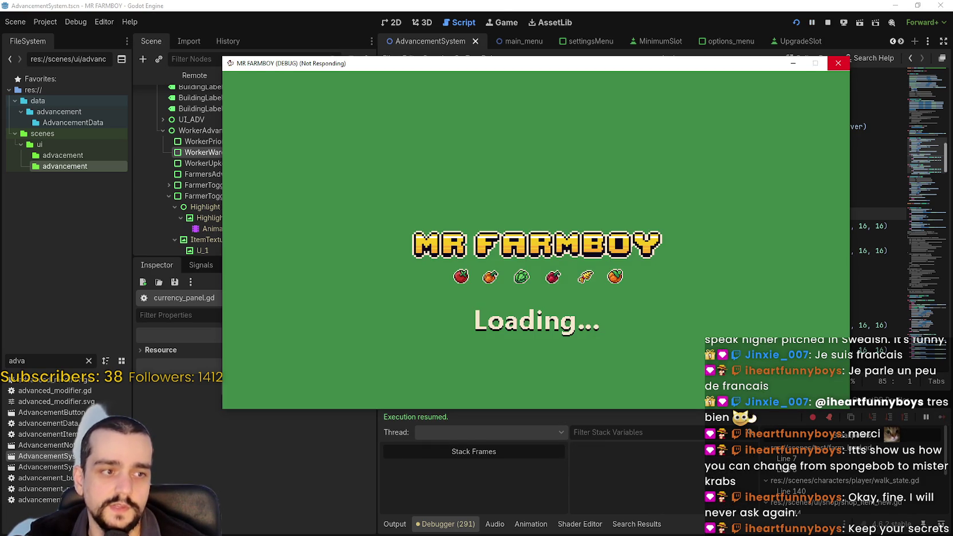
Step: Check the loaded farm's House panel and its Workers advancements page
{"action": "left_click", "coordinate": [838, 63]}
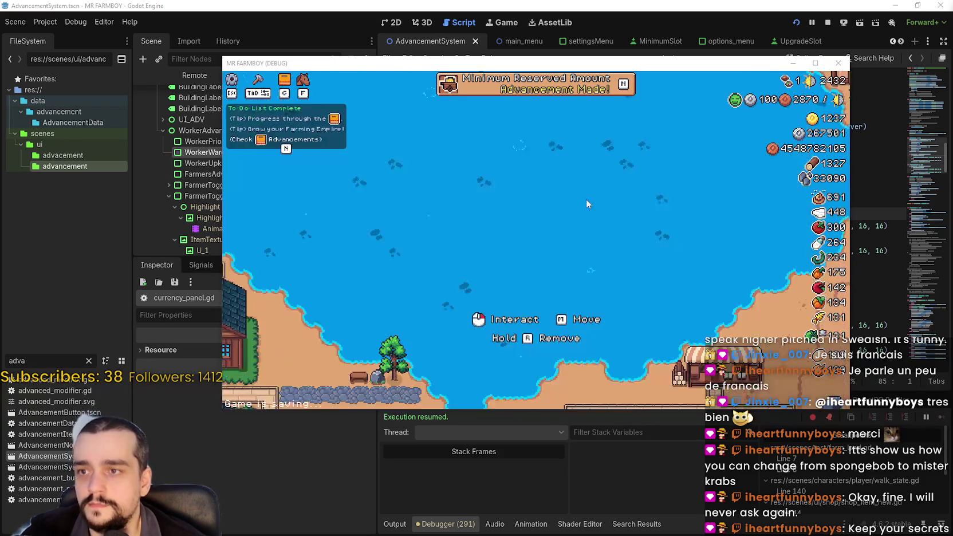
{"action": "left_click", "coordinate": [644, 221]}
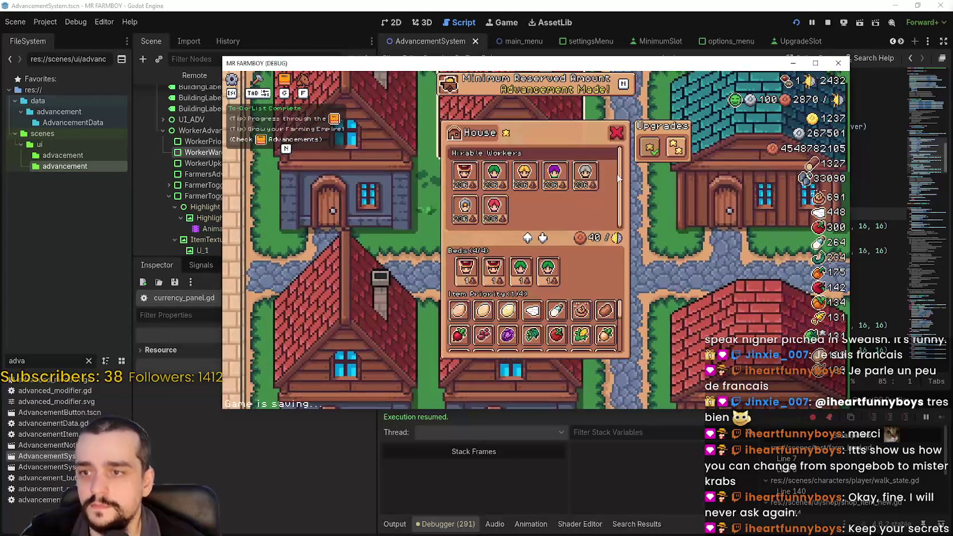
{"action": "left_click", "coordinate": [615, 136]}
{"action": "left_click", "coordinate": [604, 96]}
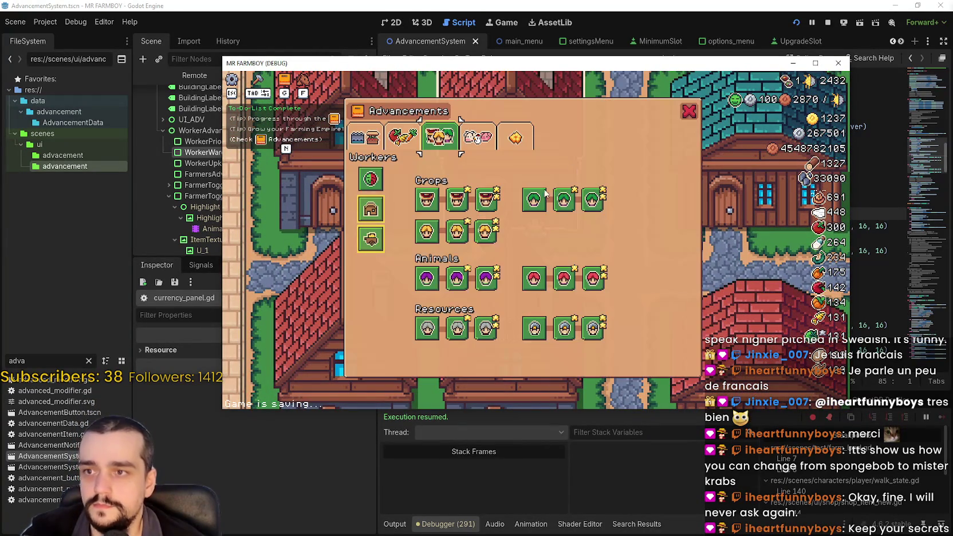
{"action": "left_click", "coordinate": [689, 110]}
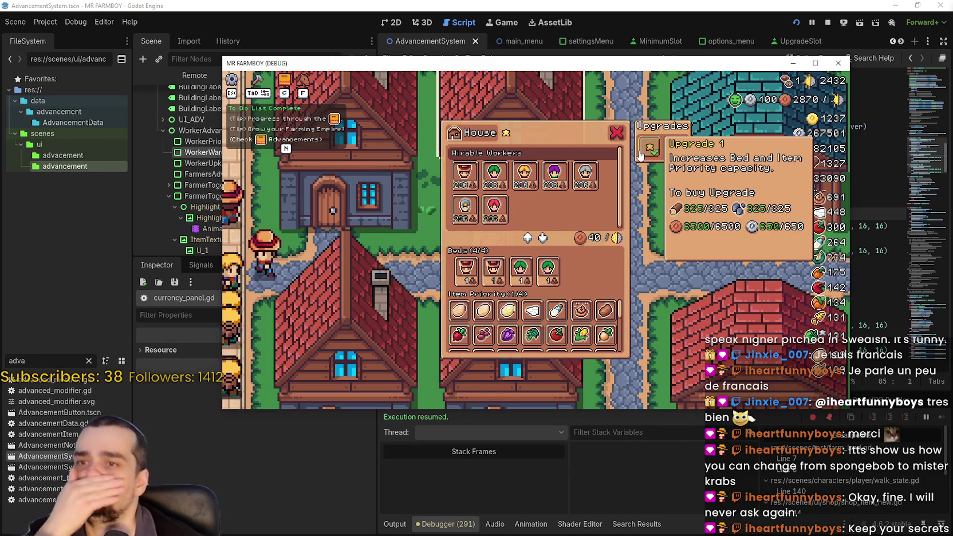
{"action": "mouse_move", "coordinate": [669, 152]}
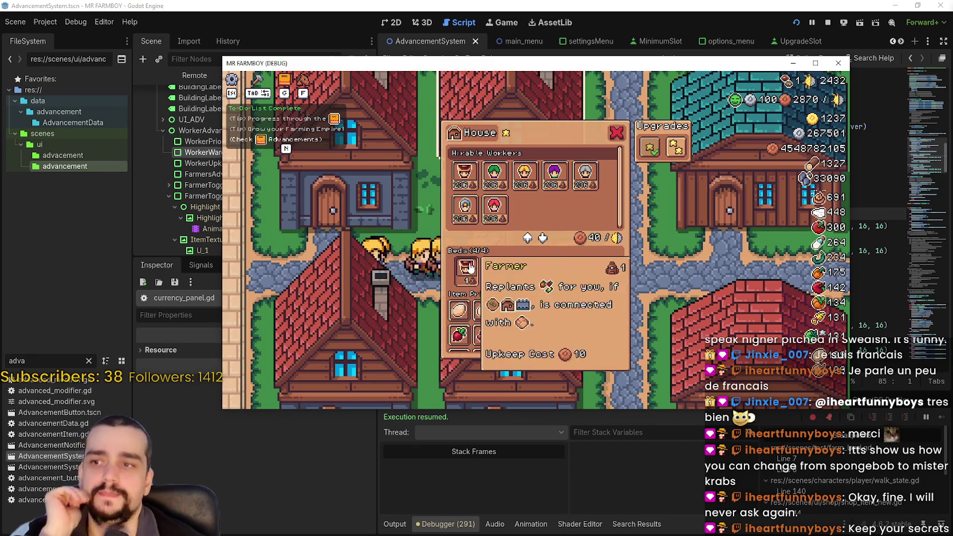
{"action": "mouse_move", "coordinate": [470, 279]}
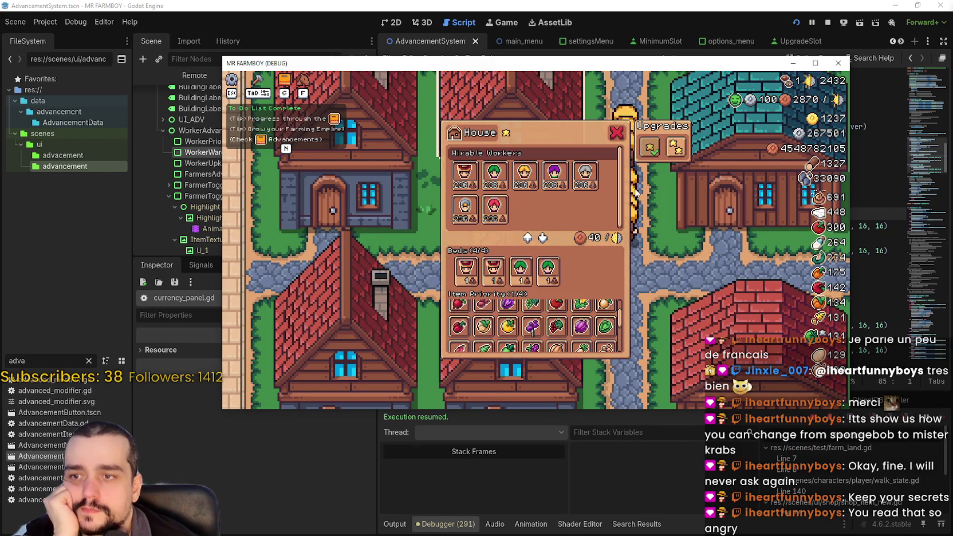
{"action": "left_click", "coordinate": [615, 130]}
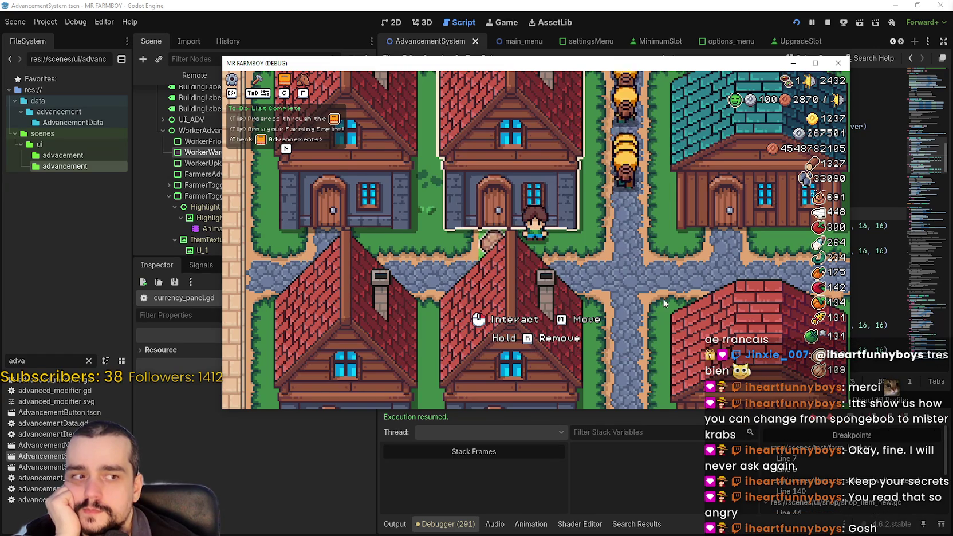
Step: Zoom the view, nudge the game window down-left, check Advancements, then return to the title screen
{"action": "scroll", "coordinate": [659, 287], "scroll_direction": "up", "scroll_amount": 2}
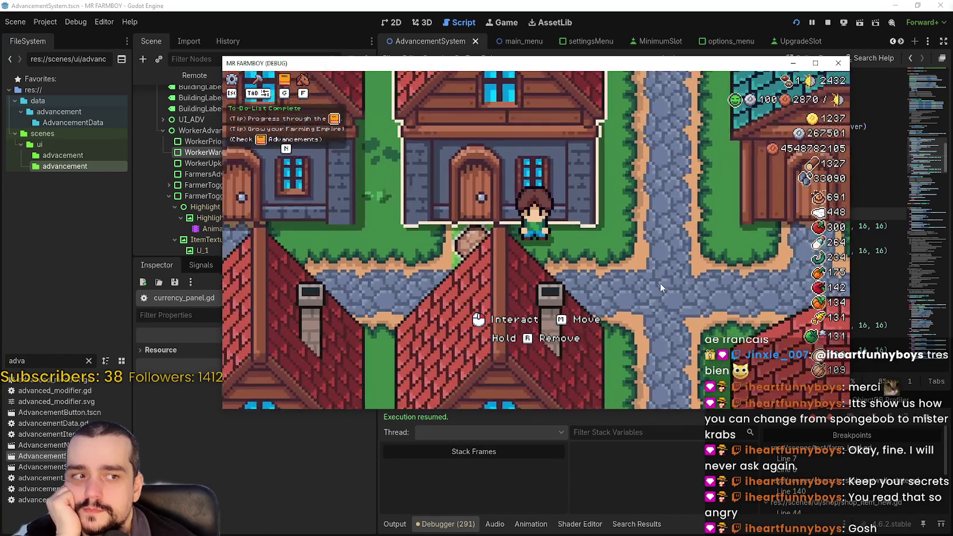
{"action": "scroll", "coordinate": [658, 278], "scroll_direction": "down", "scroll_amount": 2}
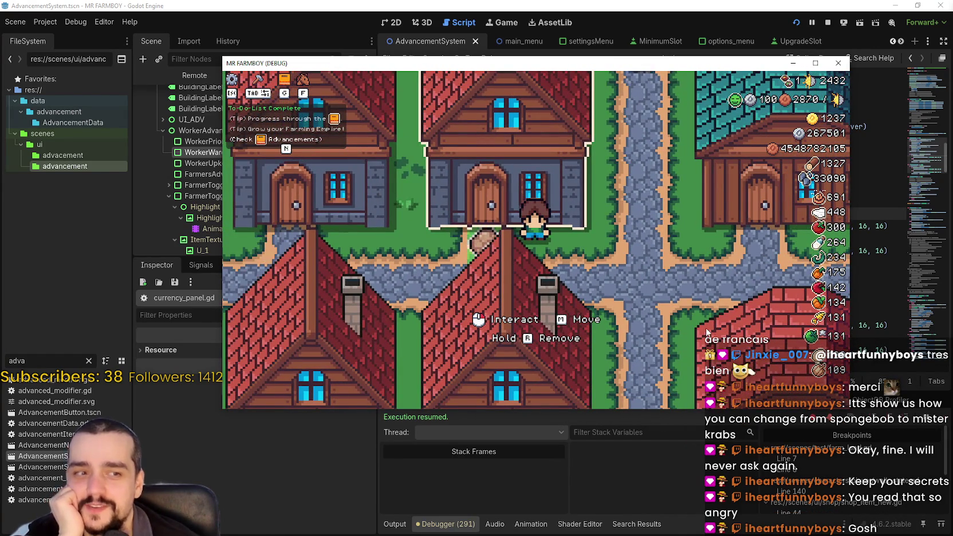
{"action": "scroll", "coordinate": [657, 276], "scroll_direction": "up", "scroll_amount": 1}
{"action": "scroll", "coordinate": [644, 257], "scroll_direction": "down", "scroll_amount": 1}
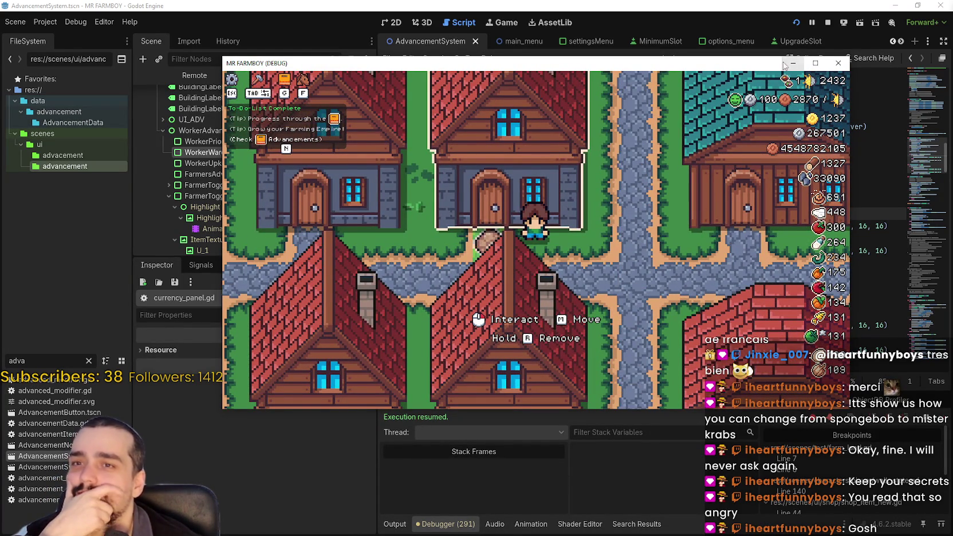
{"action": "left_click_drag", "start_coordinate": [658, 63], "coordinate": [645, 79]}
{"action": "key", "text": "n"}
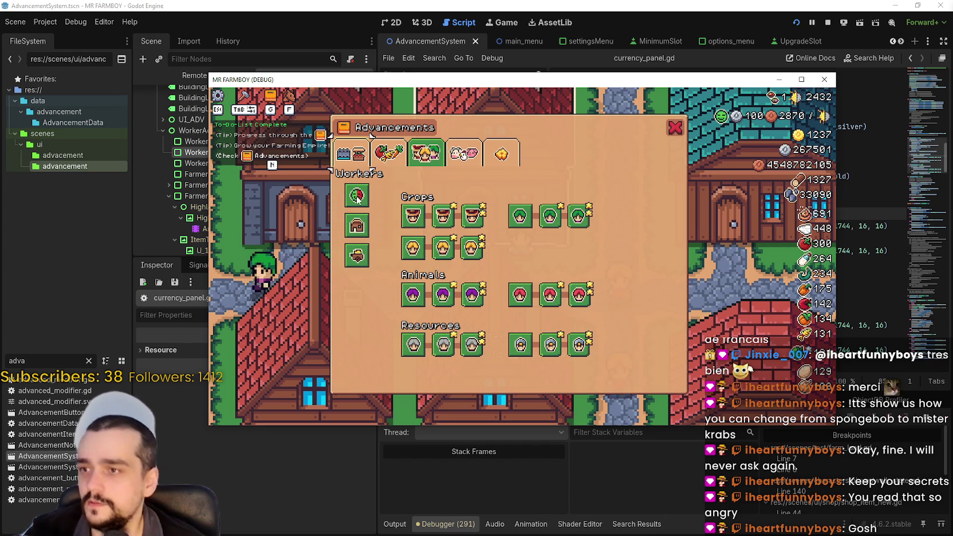
{"action": "key", "text": "Escape"}
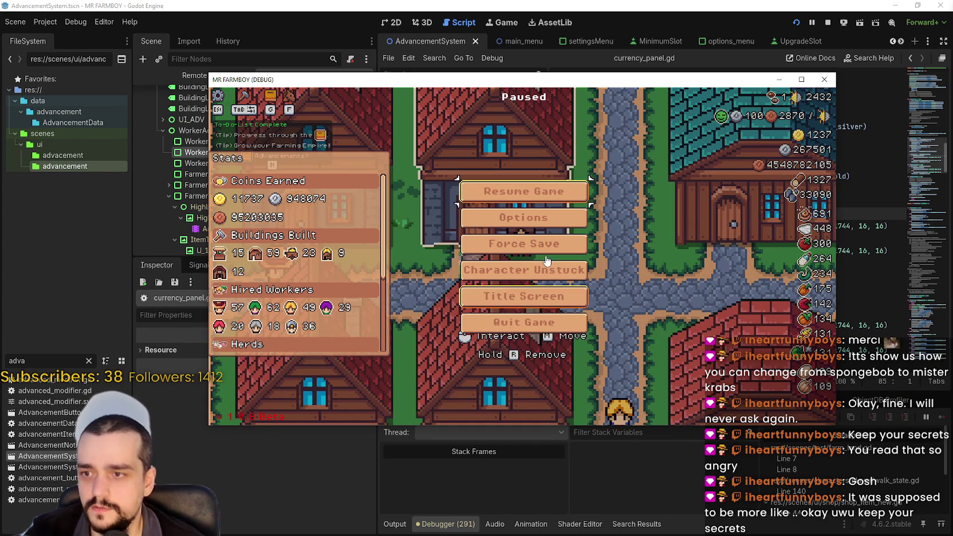
{"action": "left_click", "coordinate": [546, 300]}
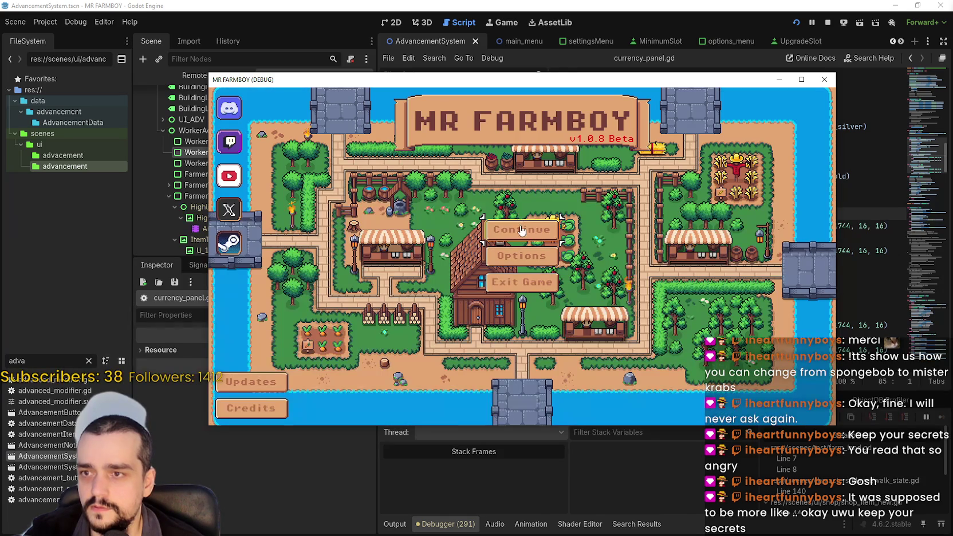
Step: Load Save 6 from the title screen's save list
{"action": "left_click", "coordinate": [521, 232]}
{"action": "scroll", "coordinate": [581, 303], "scroll_direction": "down", "scroll_amount": 2}
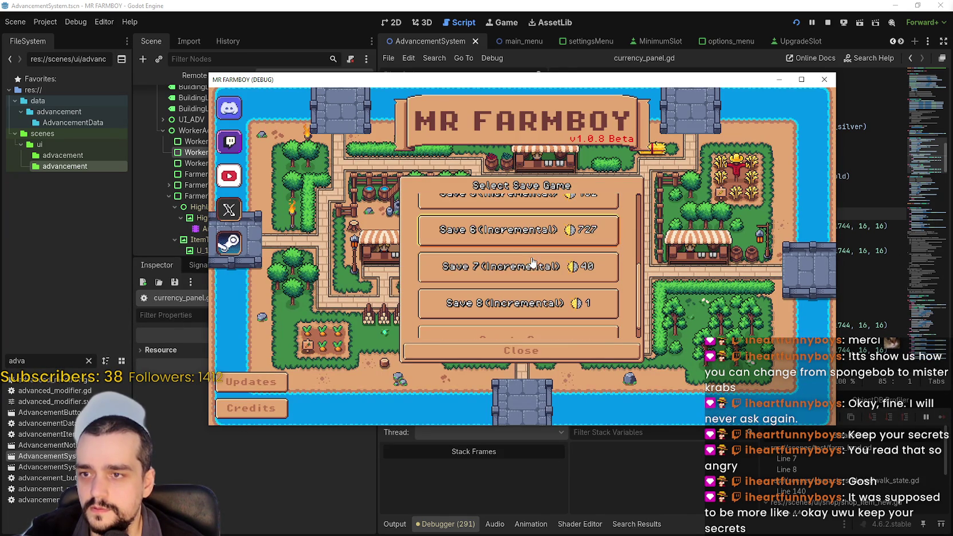
{"action": "left_click", "coordinate": [531, 241]}
{"action": "left_click", "coordinate": [493, 240]}
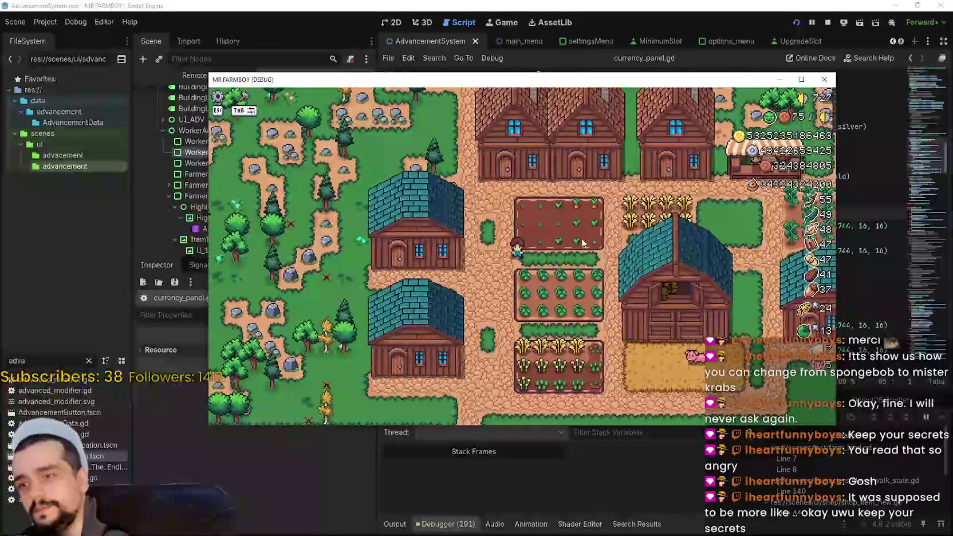
Step: Walk the farmer to the player house and open its menu
{"action": "key", "text": "d"}
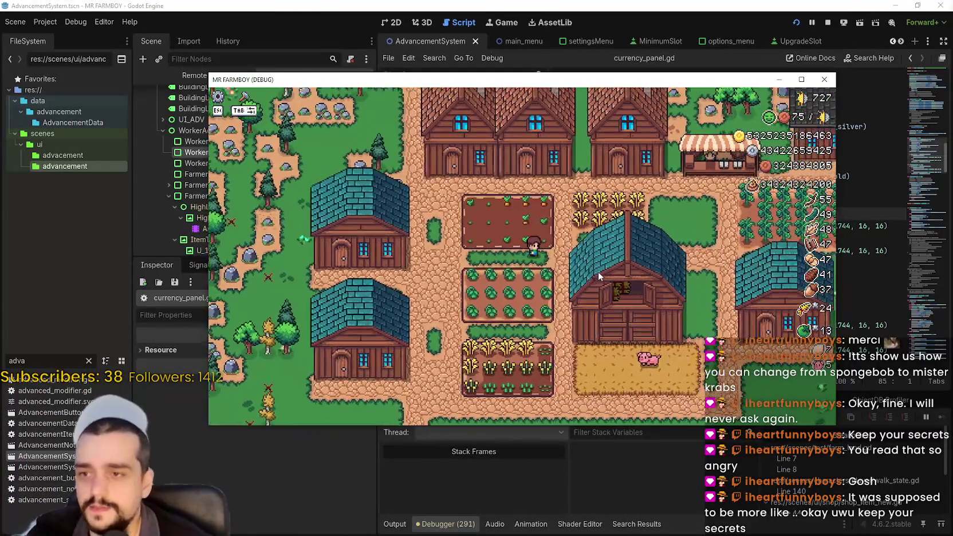
{"action": "key", "text": "d"}
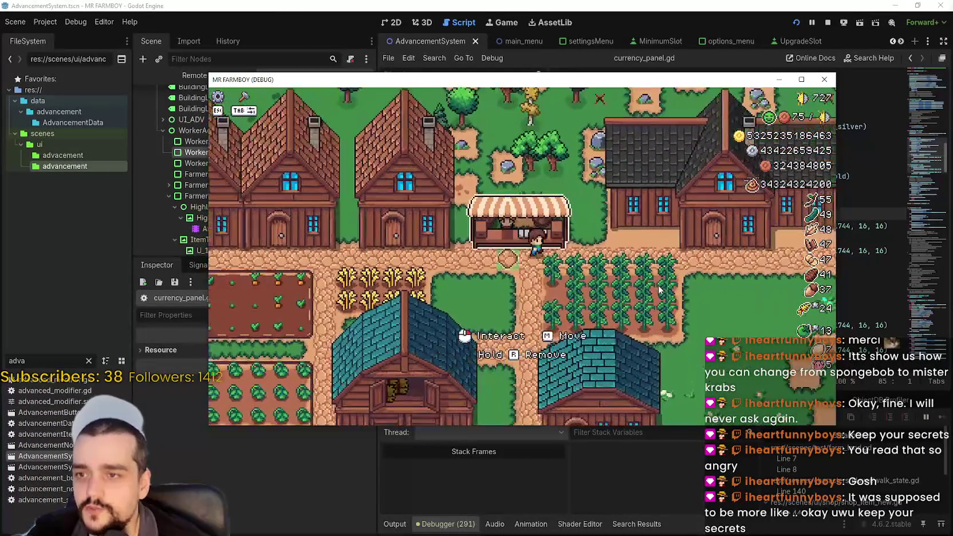
{"action": "key", "text": "a"}
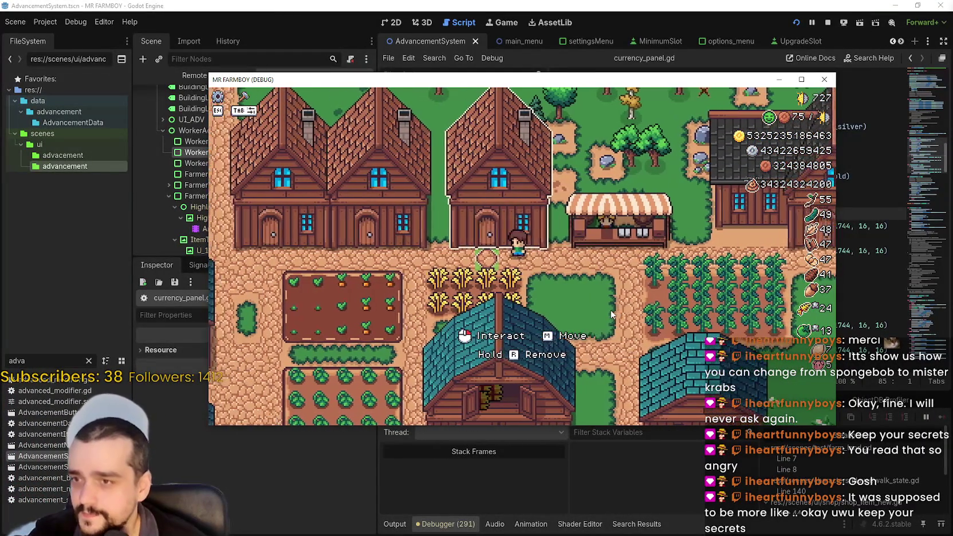
{"action": "key", "text": "e"}
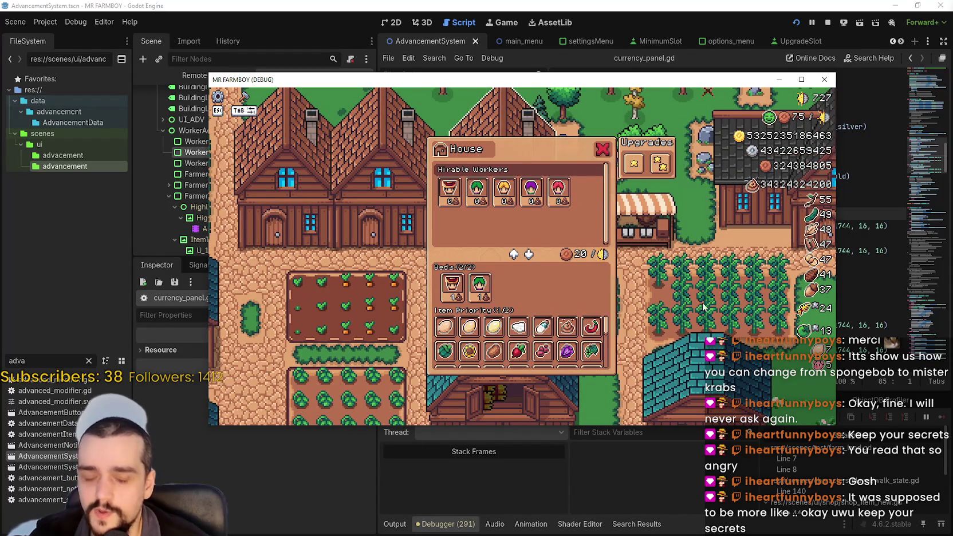
{"action": "key", "text": "d"}
{"action": "key", "text": "e"}
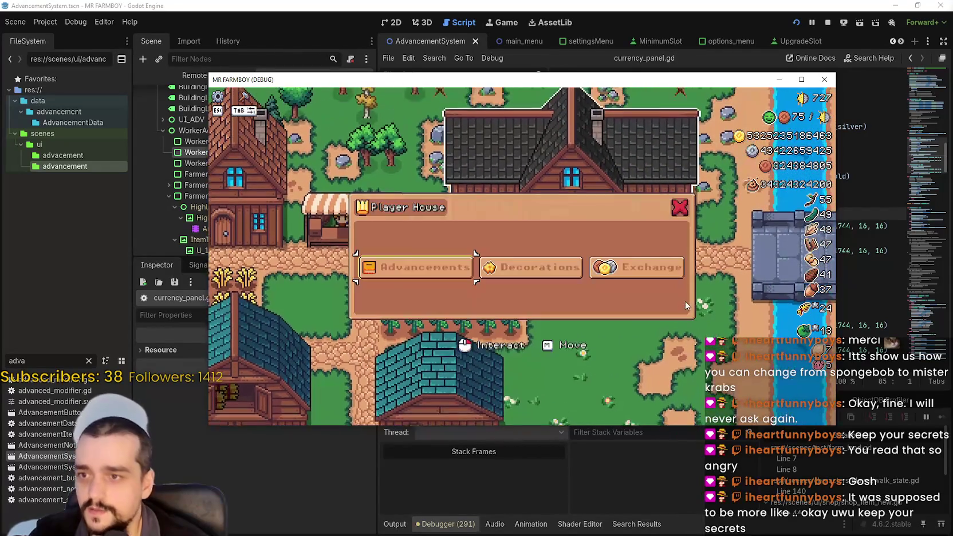
Step: Inspect the Upkeep advancement, then pause and save-and-exit the running game
{"action": "left_click", "coordinate": [650, 265]}
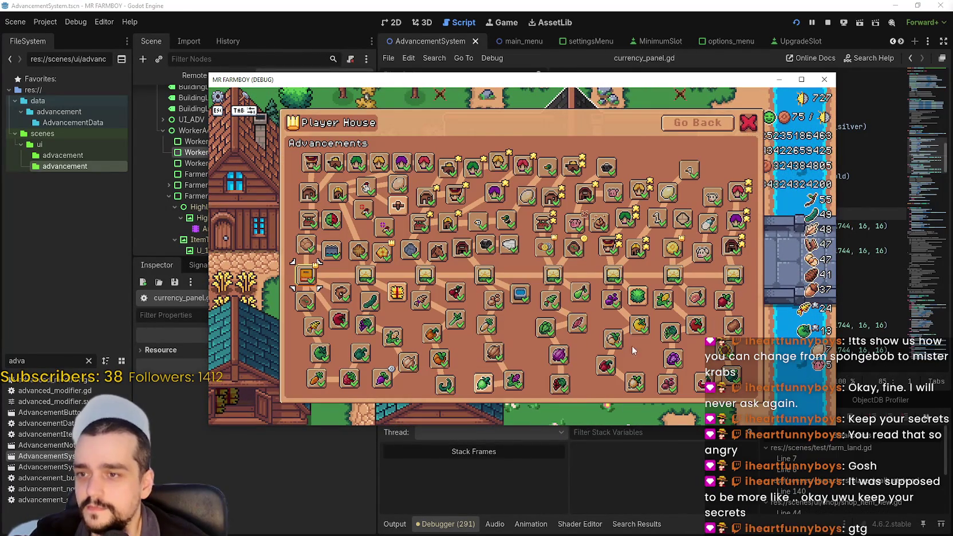
{"action": "mouse_move", "coordinate": [335, 227]}
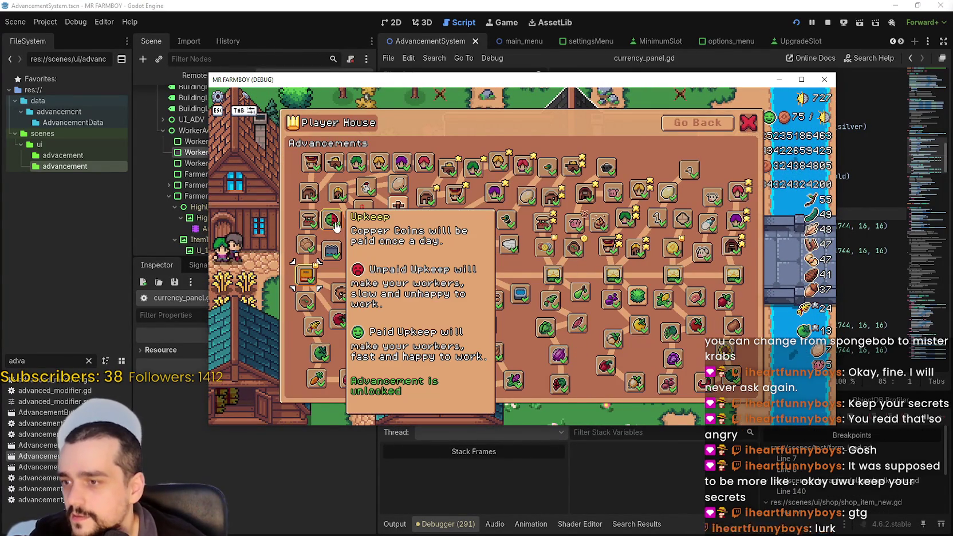
{"action": "key", "text": "Escape"}
{"action": "key", "text": "s"}
{"action": "key", "text": "Escape"}
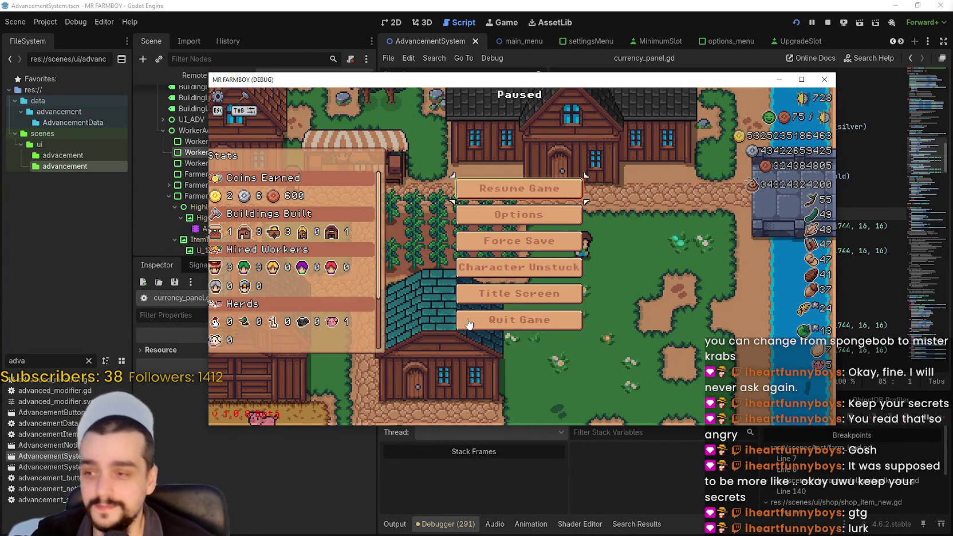
{"action": "key", "text": "Escape"}
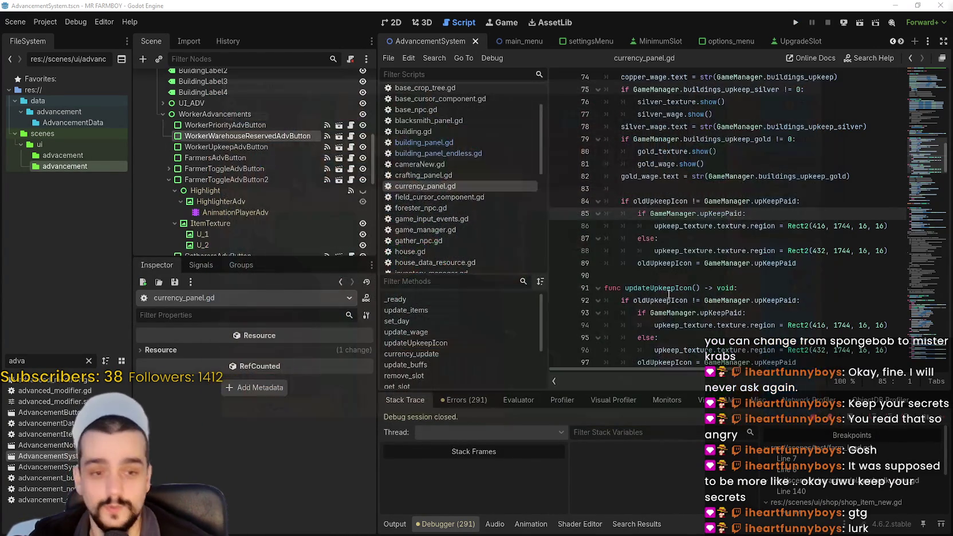
Step: Review the upkeep-paid and gold wage lines in currency_panel.gd, then run the project
{"action": "left_click", "coordinate": [667, 238]}
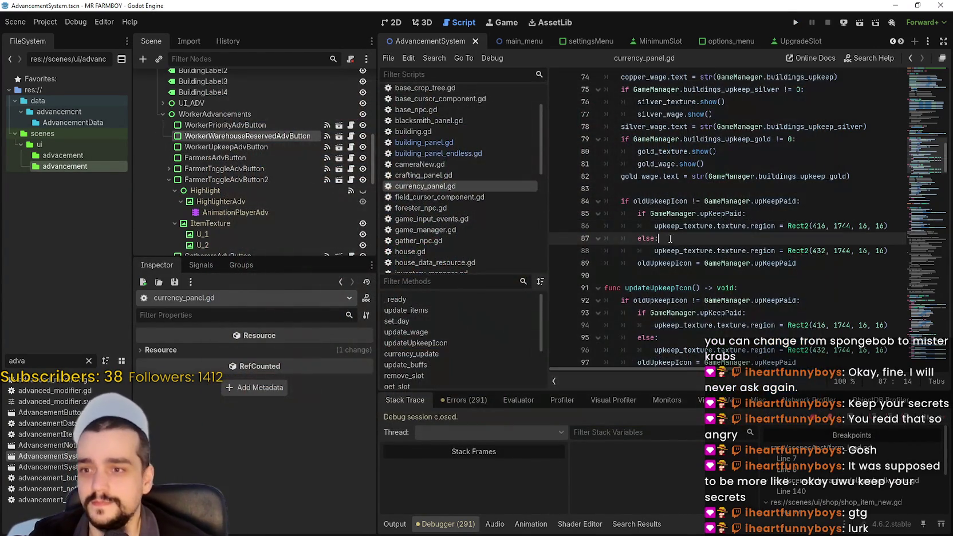
{"action": "left_click", "coordinate": [704, 165]}
{"action": "left_click", "coordinate": [703, 189]}
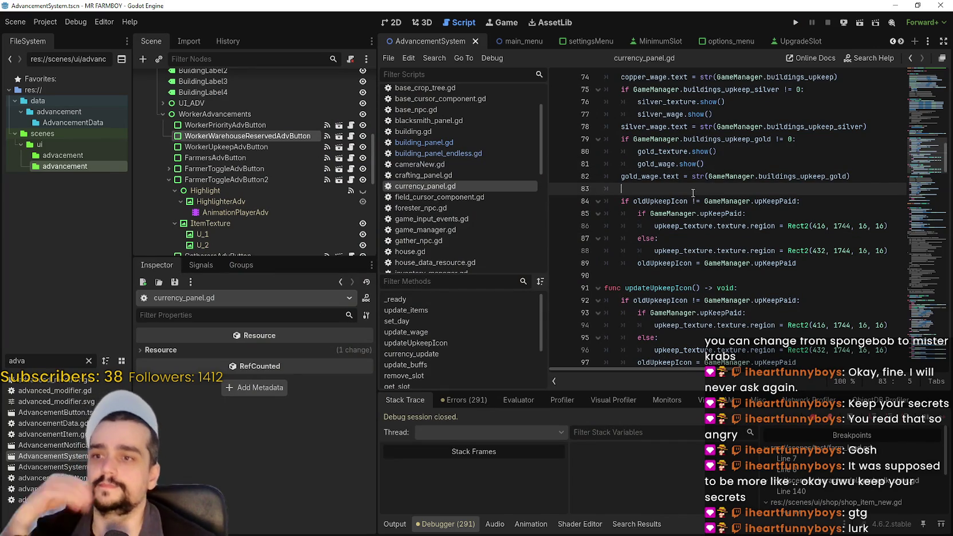
{"action": "left_click", "coordinate": [795, 23]}
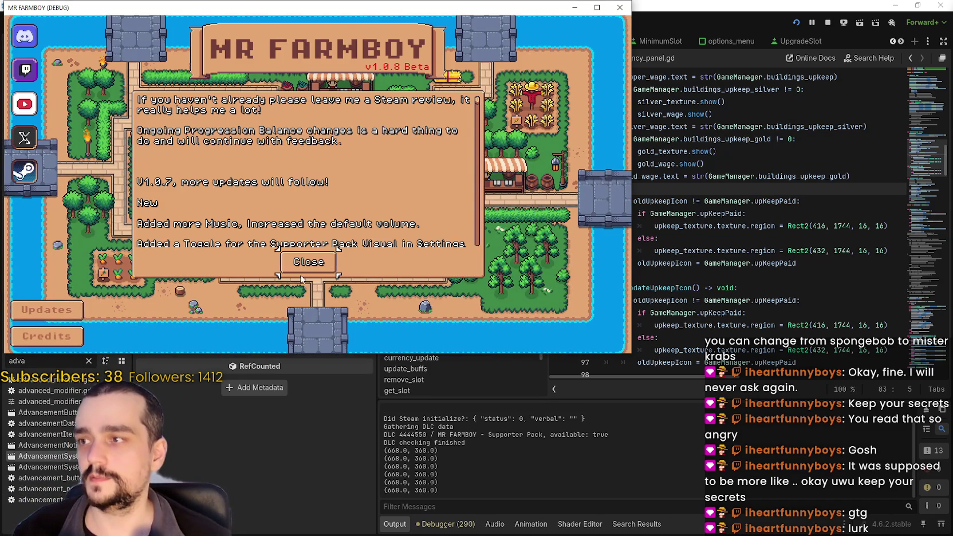
Step: Dismiss the update notes, load Save 5, then quit the game back to the gold_wage code
{"action": "left_click", "coordinate": [312, 264]}
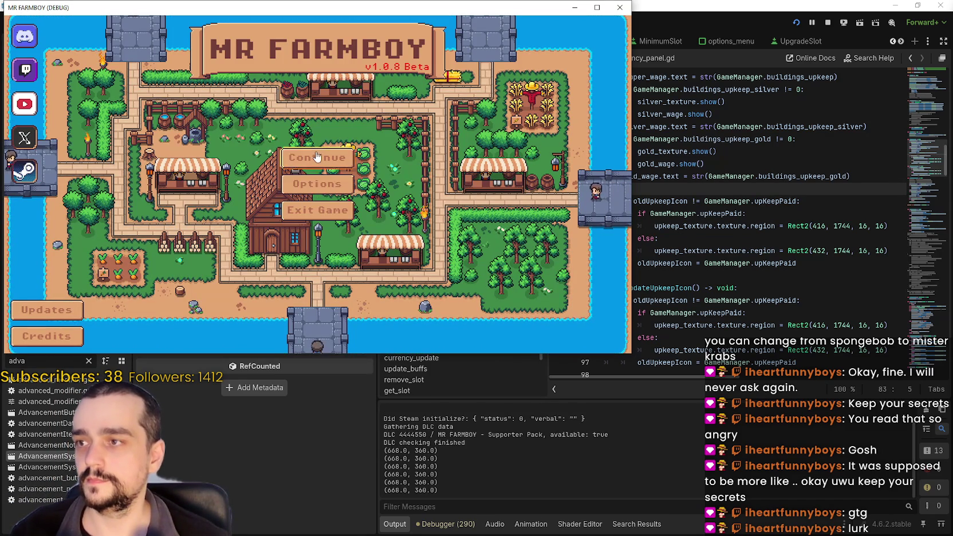
{"action": "left_click", "coordinate": [315, 192]}
{"action": "scroll", "coordinate": [324, 215], "scroll_direction": "down", "scroll_amount": 2}
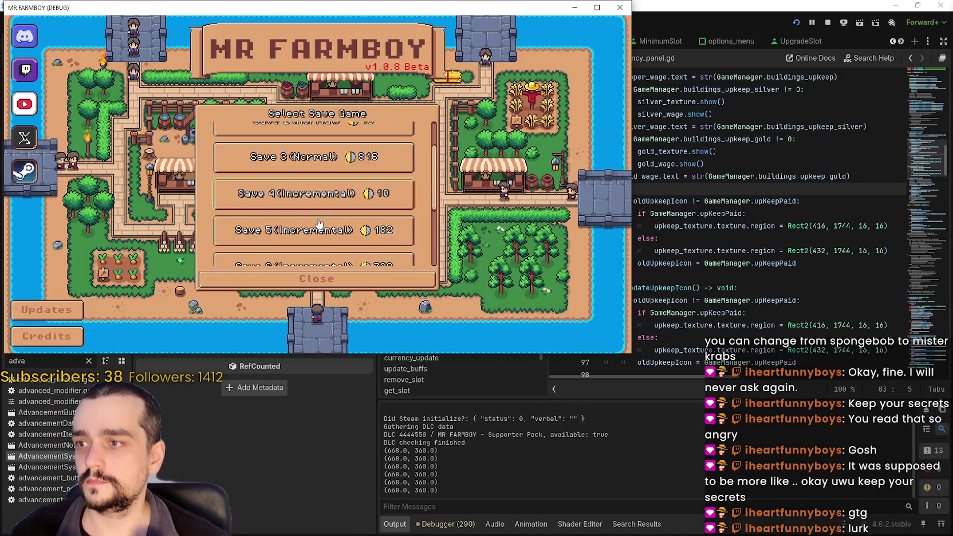
{"action": "left_click", "coordinate": [279, 201]}
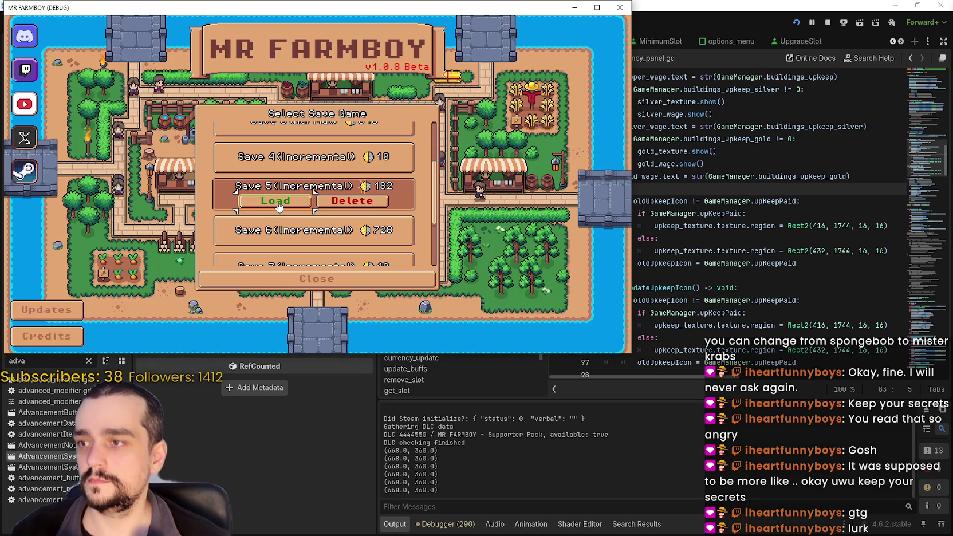
{"action": "left_click", "coordinate": [276, 202]}
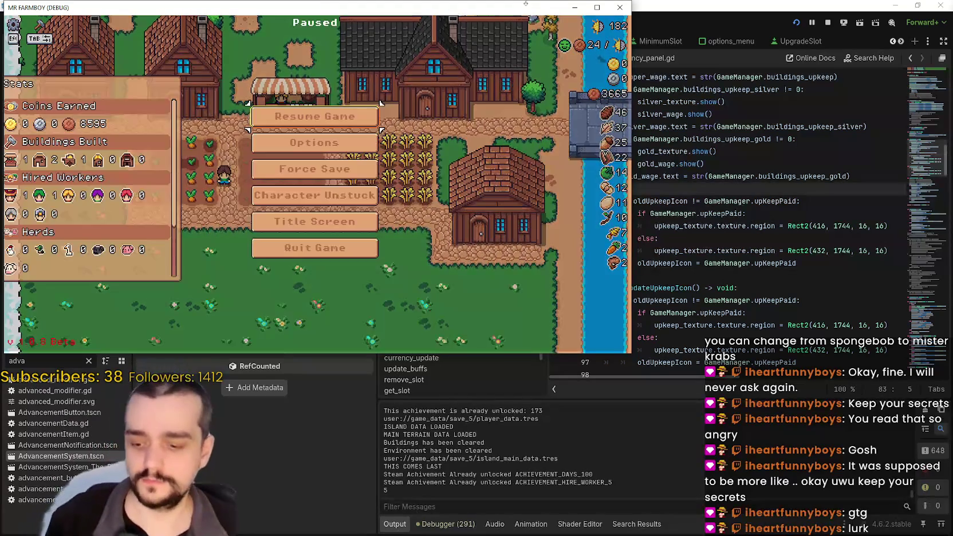
{"action": "key", "text": "Escape"}
{"action": "left_click", "coordinate": [320, 248]}
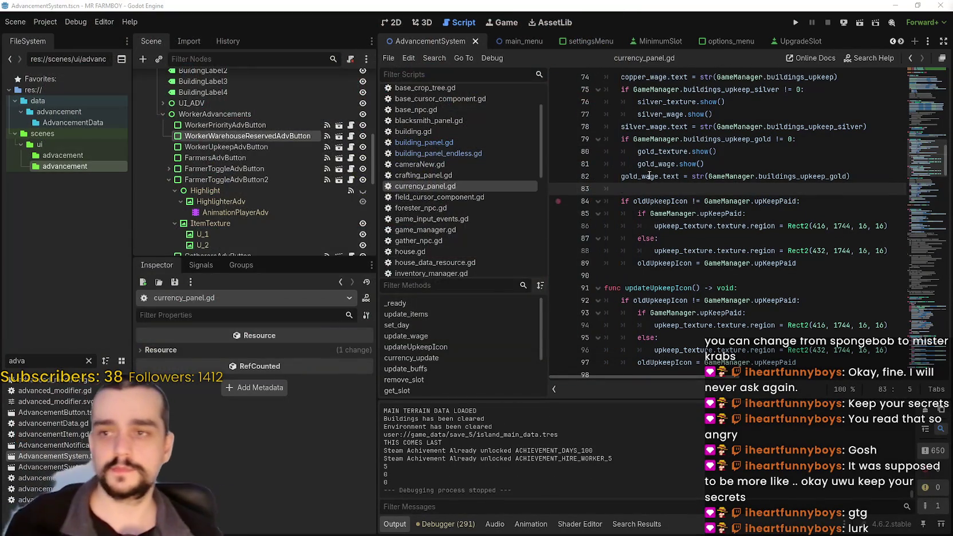
{"action": "left_click", "coordinate": [650, 175]}
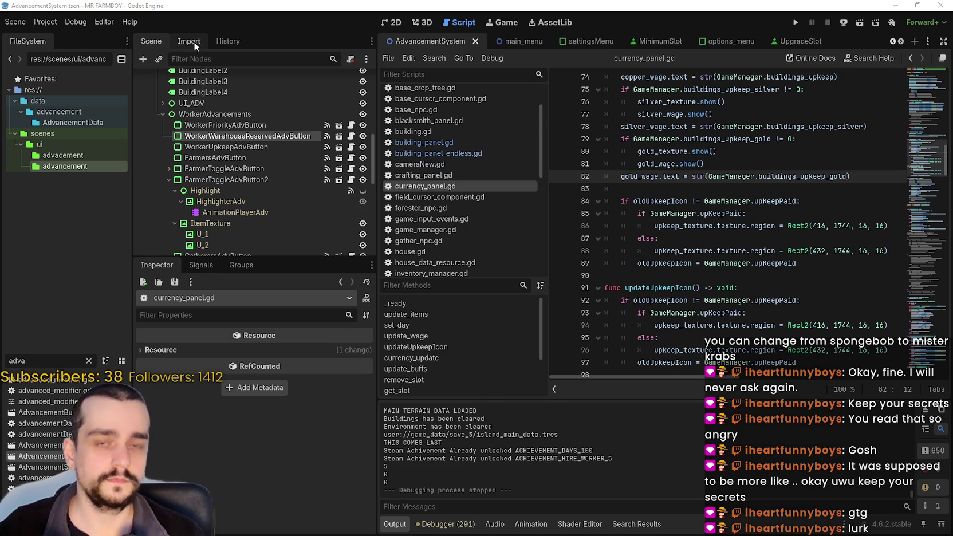
Step: Open the Export dialog on the Windows Desktop preset, starting then cancelling an export
{"action": "left_click", "coordinate": [46, 22]}
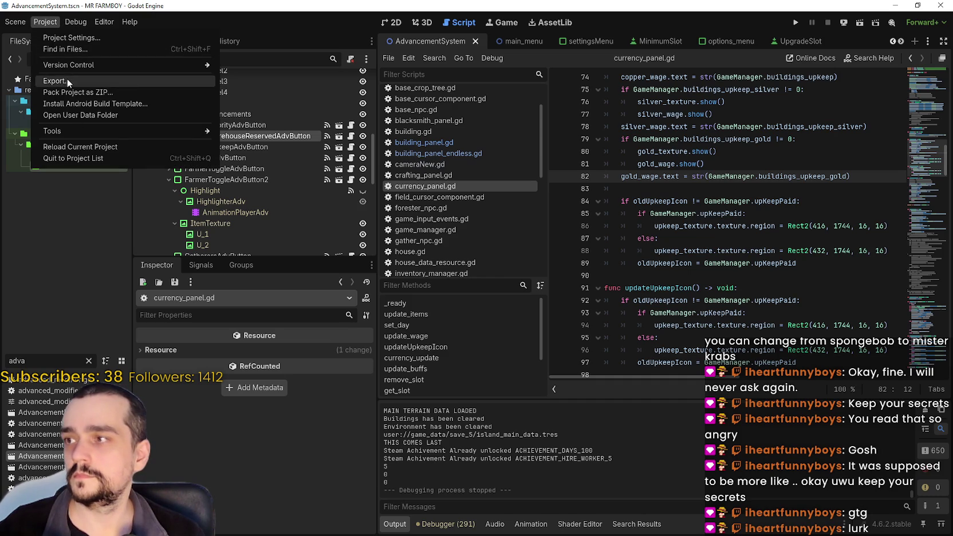
{"action": "key", "text": "Escape"}
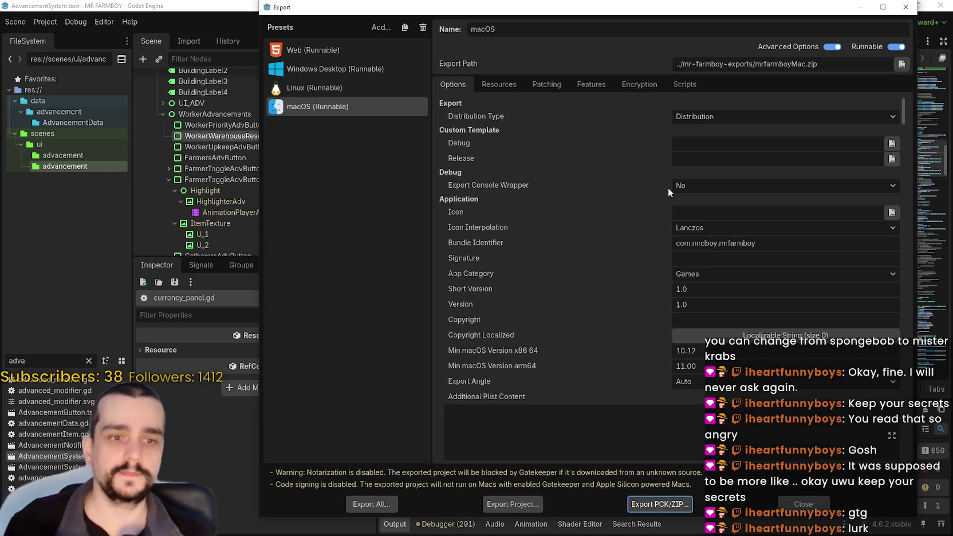
{"action": "left_click", "coordinate": [315, 71]}
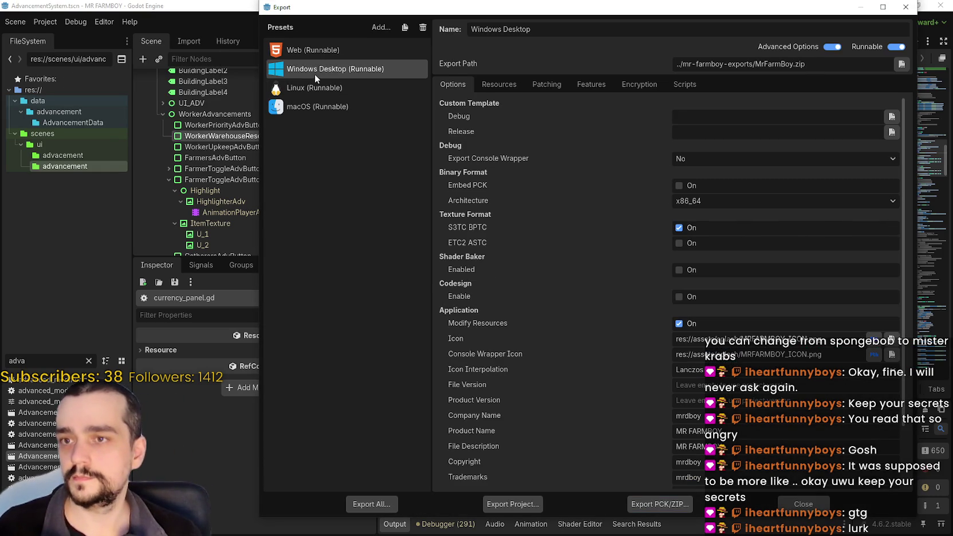
{"action": "left_click", "coordinate": [504, 502]}
{"action": "left_click", "coordinate": [594, 429]}
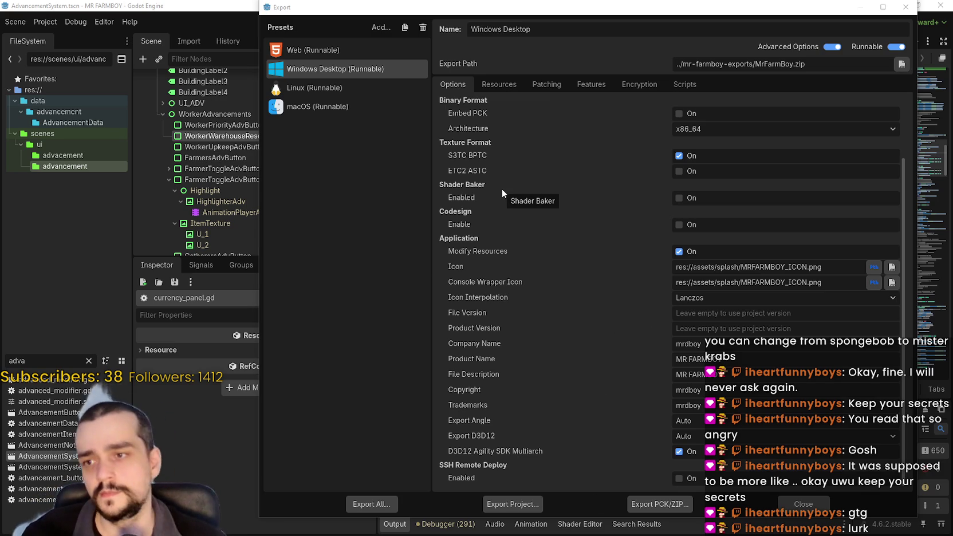
{"action": "left_click", "coordinate": [680, 225]}
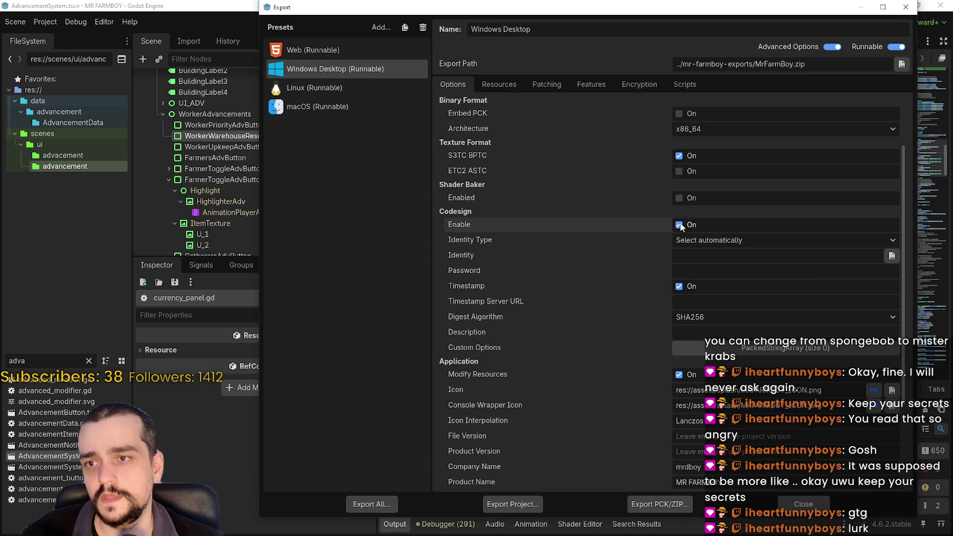
{"action": "left_click", "coordinate": [692, 243]}
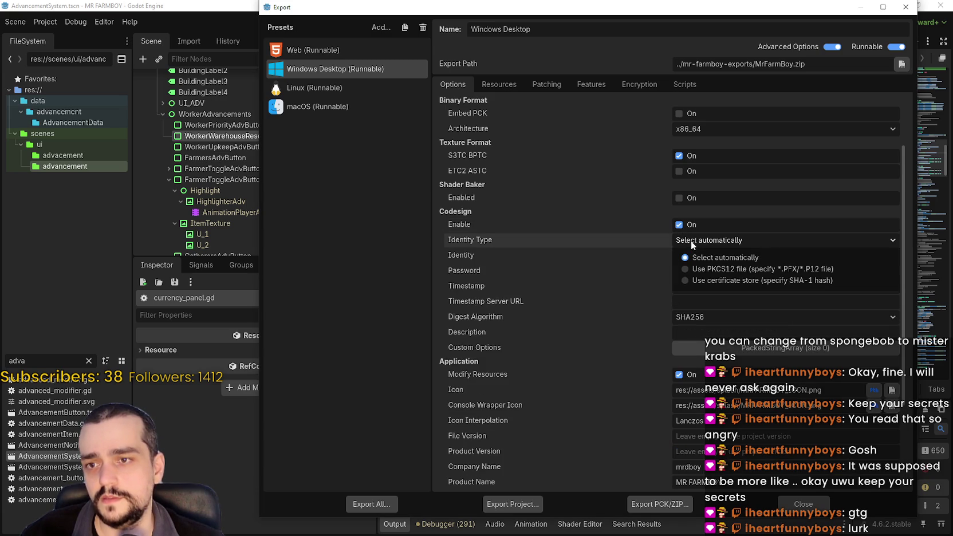
{"action": "left_click", "coordinate": [715, 239]}
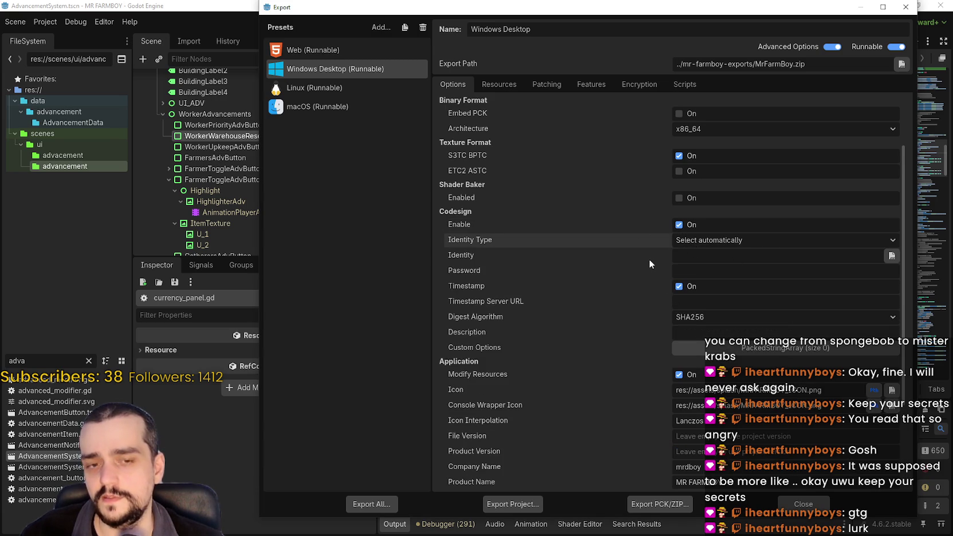
{"action": "mouse_move", "coordinate": [649, 260]}
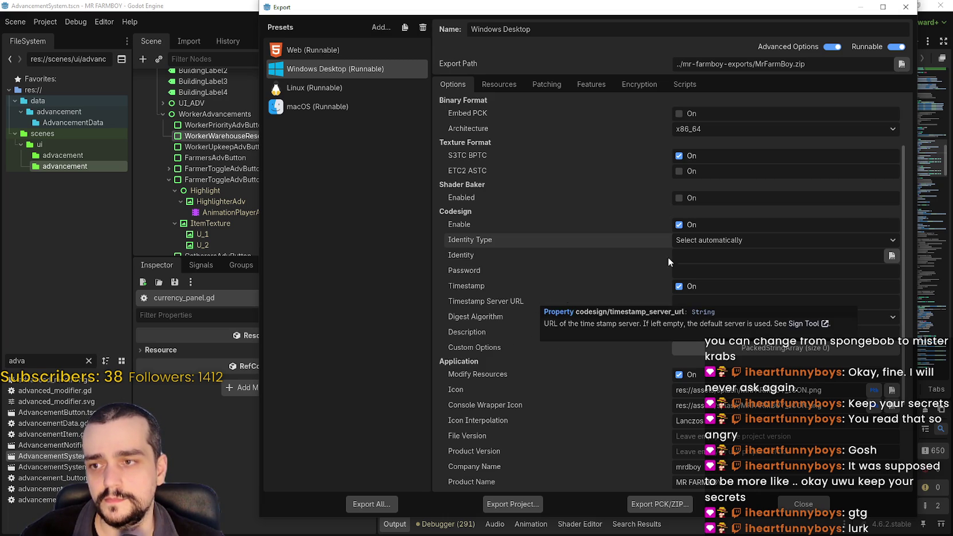
{"action": "left_click", "coordinate": [680, 225]}
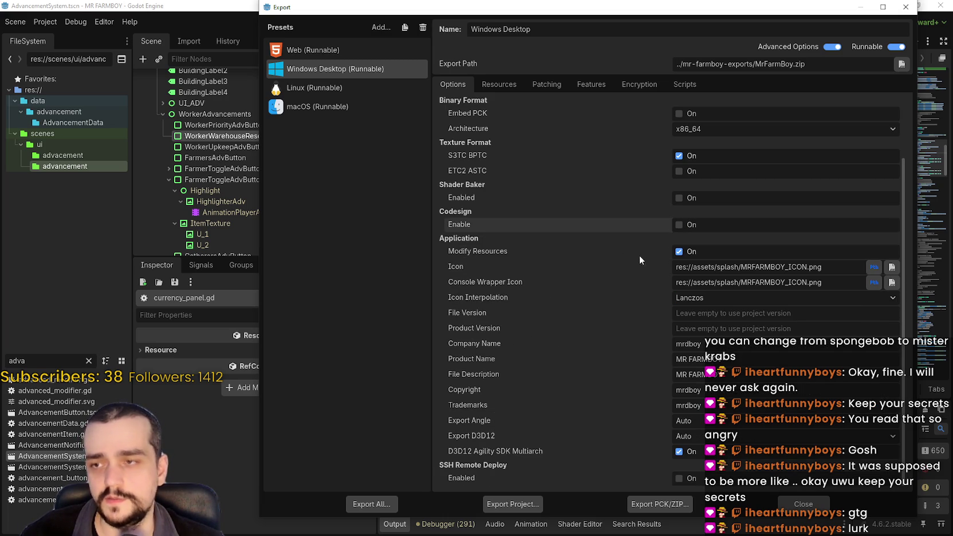
{"action": "left_click", "coordinate": [526, 503]}
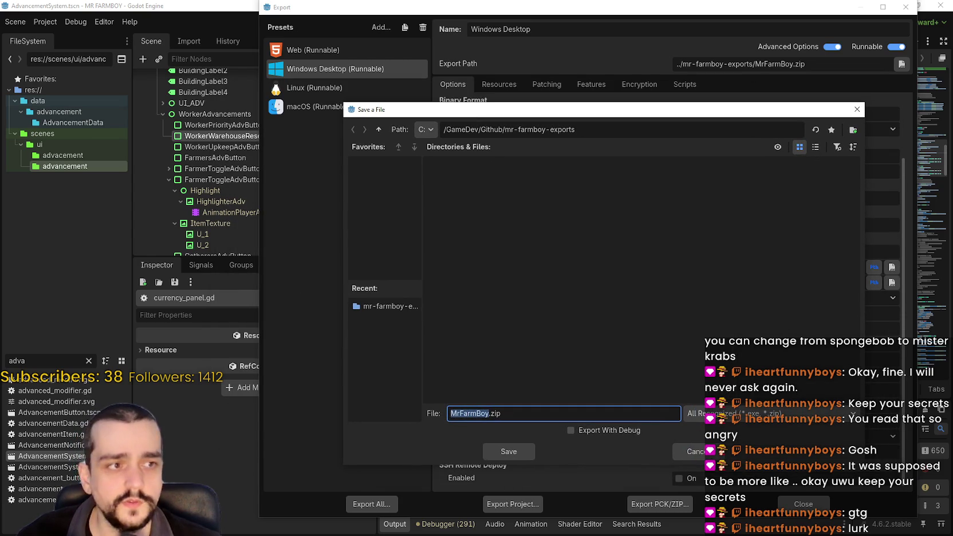
Step: Save the Windows Desktop build as MrFarmBoy.zip and bring up the Linux (Runnable) preset
{"action": "left_click", "coordinate": [503, 450]}
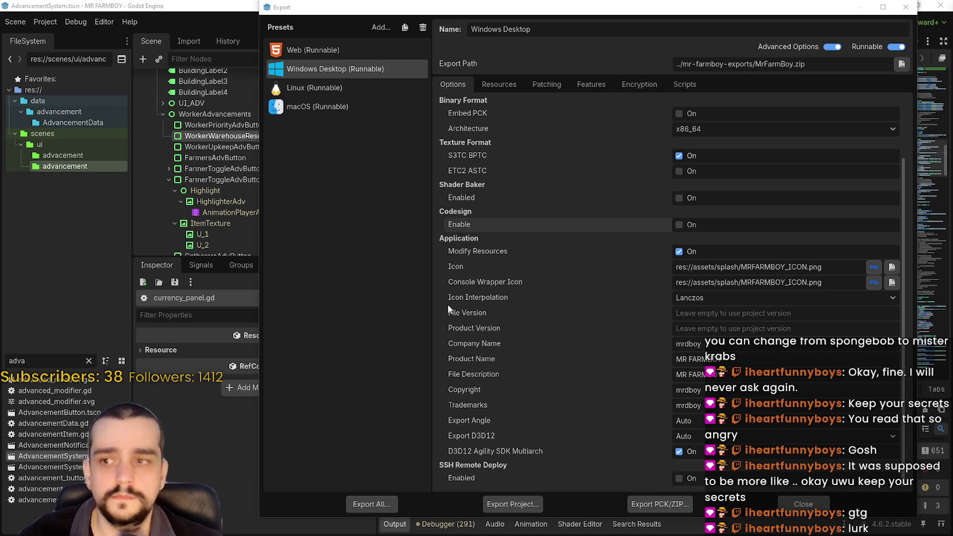
{"action": "left_click", "coordinate": [303, 89]}
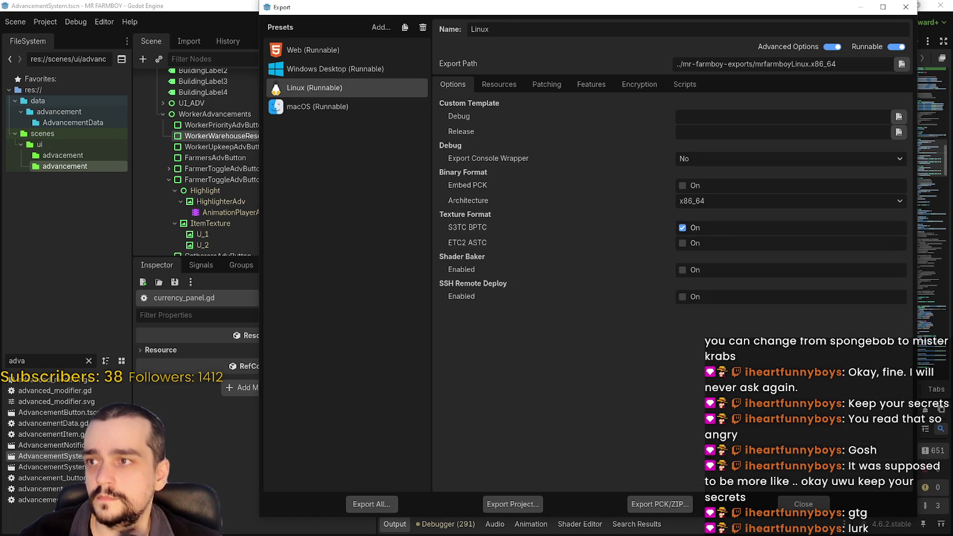
Step: Export the Linux build, then export the macOS (Runnable) build as mrfarmboyMac.zip
{"action": "left_click", "coordinate": [526, 504]}
{"action": "left_click", "coordinate": [385, 424]}
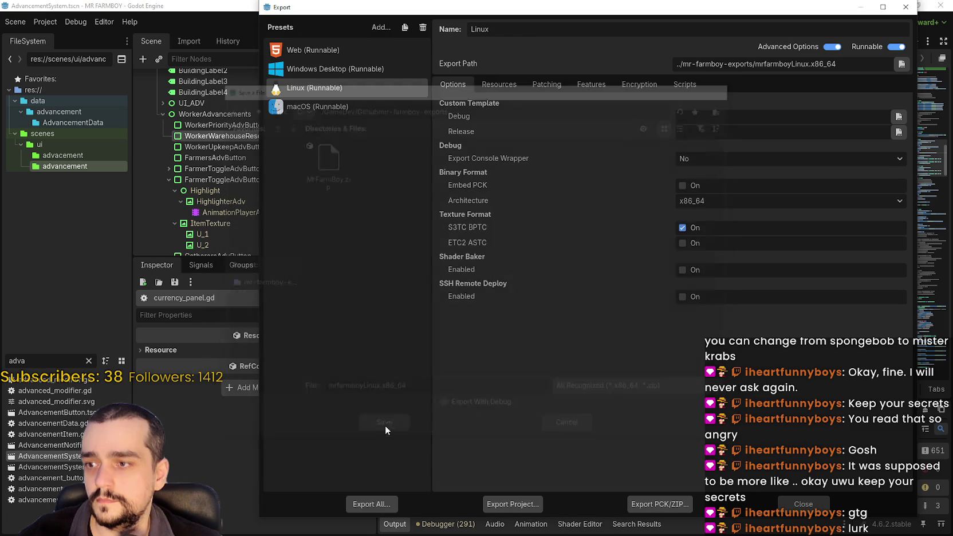
{"action": "left_click", "coordinate": [320, 107]}
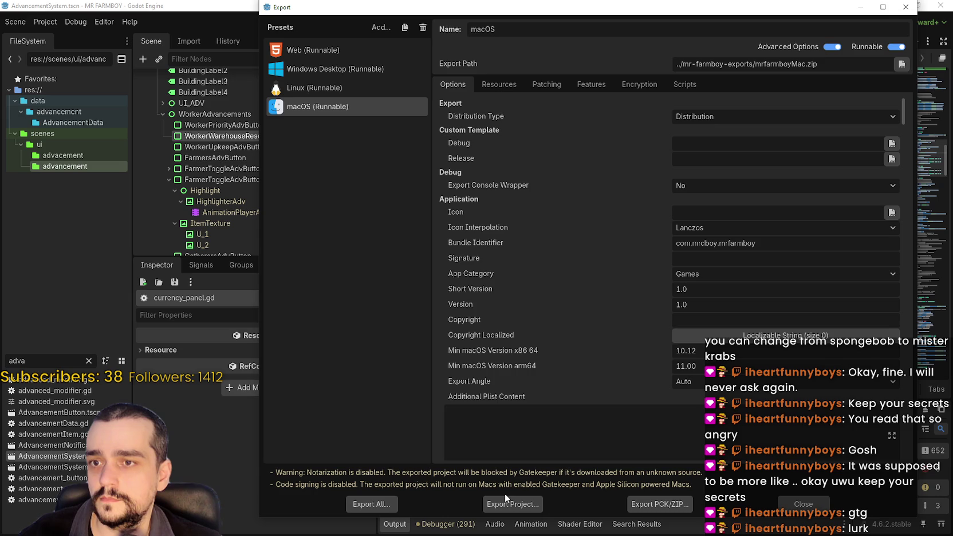
{"action": "left_click", "coordinate": [499, 503]}
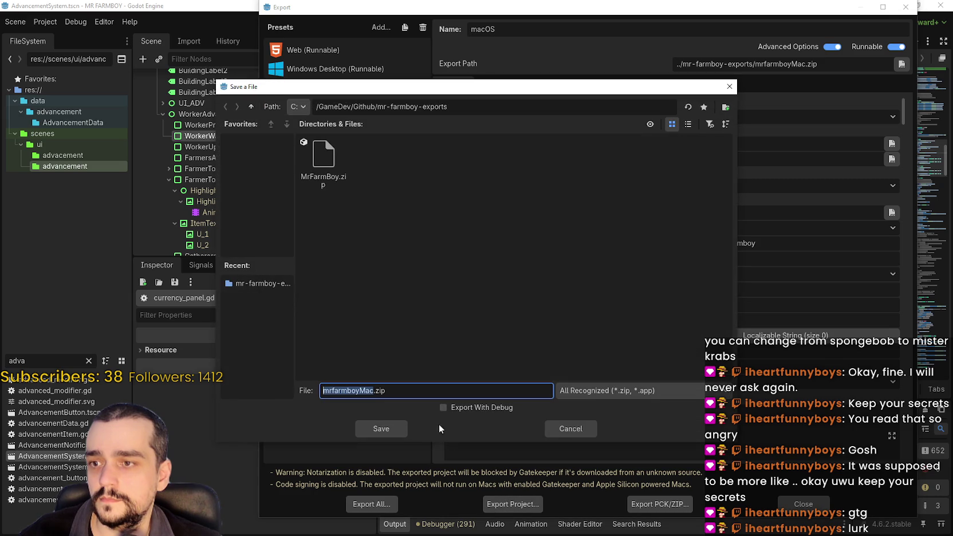
{"action": "left_click", "coordinate": [380, 429]}
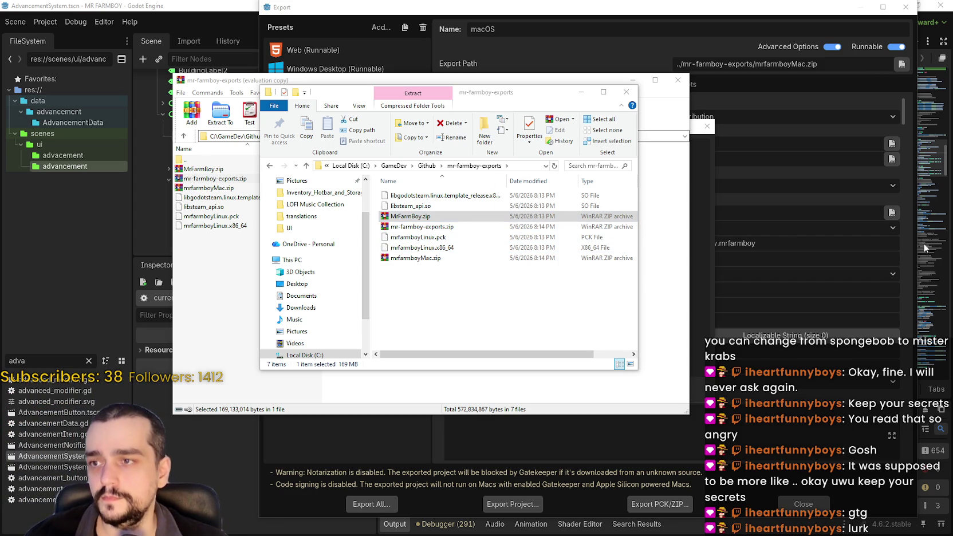
Step: Check mrfarmboyMac.zip's size in mr-farmboy-exports and close the WinRAR archive window
{"action": "left_click", "coordinate": [401, 227]}
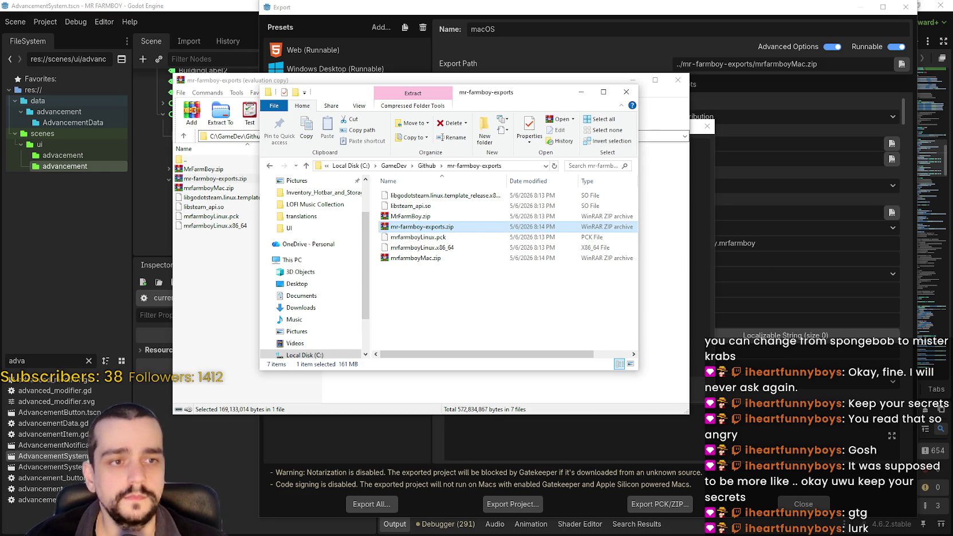
{"action": "left_click", "coordinate": [440, 258]}
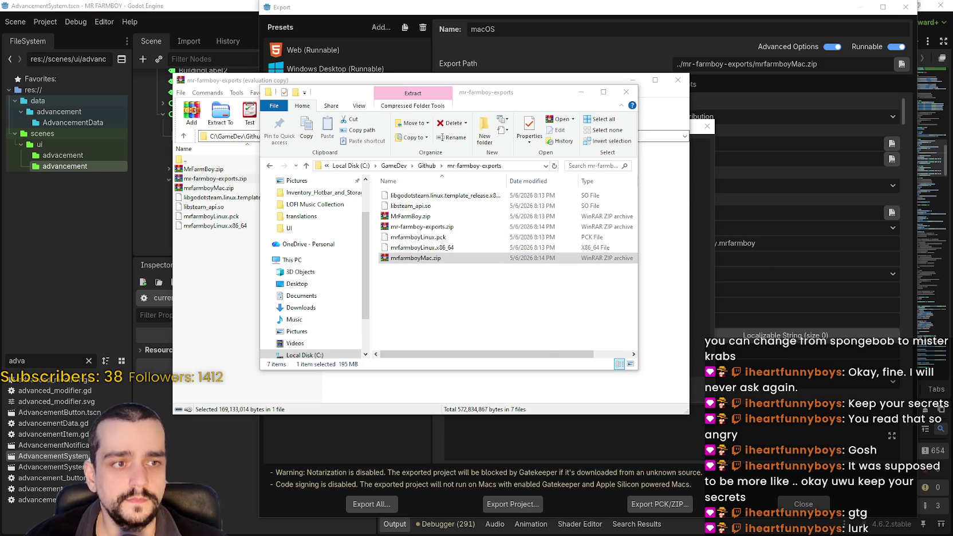
{"action": "mouse_move", "coordinate": [359, 97]}
{"action": "left_mouse_down"}
{"action": "mouse_move", "coordinate": [353, 134]}
{"action": "mouse_move", "coordinate": [479, 165]}
{"action": "left_mouse_up"}
{"action": "left_click", "coordinate": [674, 80]}
{"action": "mouse_move", "coordinate": [622, 159]}
{"action": "left_mouse_down"}
{"action": "mouse_move", "coordinate": [484, 121]}
{"action": "mouse_move", "coordinate": [467, 89]}
{"action": "left_mouse_up"}
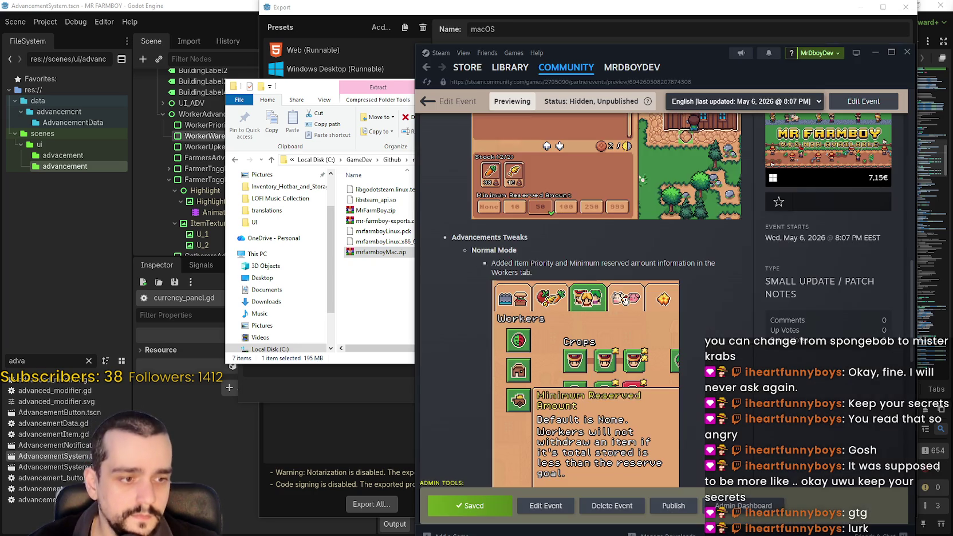
{"action": "scroll", "coordinate": [572, 297], "scroll_direction": "down", "scroll_amount": 5}
{"action": "scroll", "coordinate": [573, 298], "scroll_direction": "up", "scroll_amount": 3}
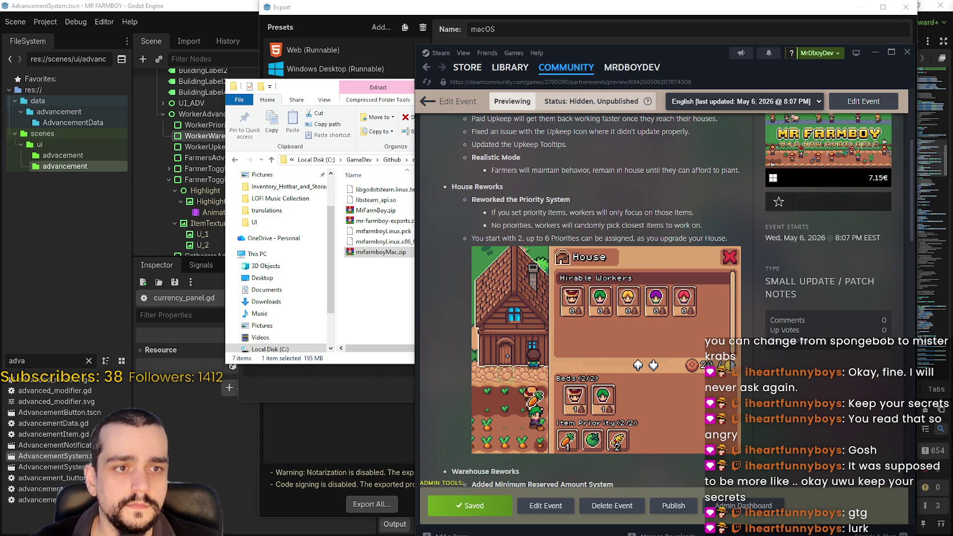
{"action": "scroll", "coordinate": [458, 263], "scroll_direction": "up", "scroll_amount": 4}
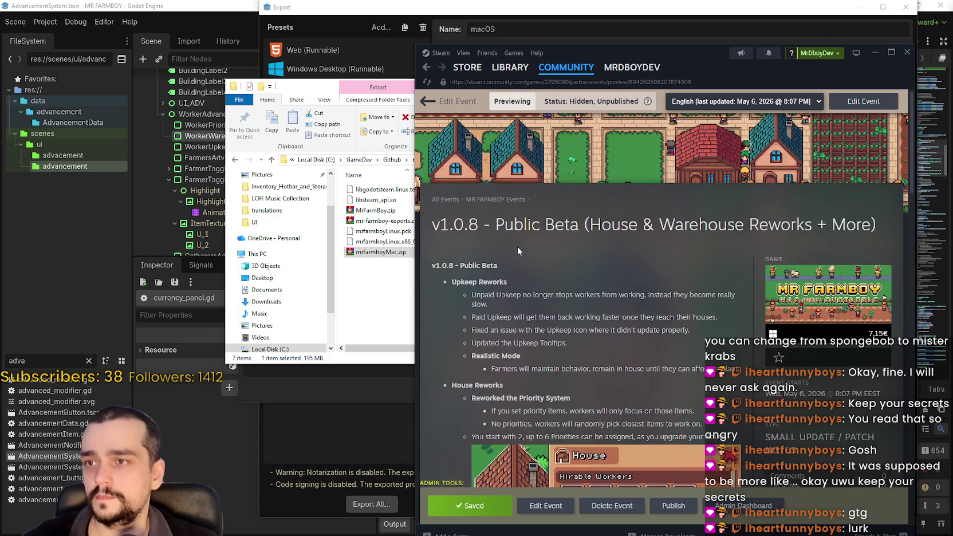
{"action": "double_click", "coordinate": [434, 265]}
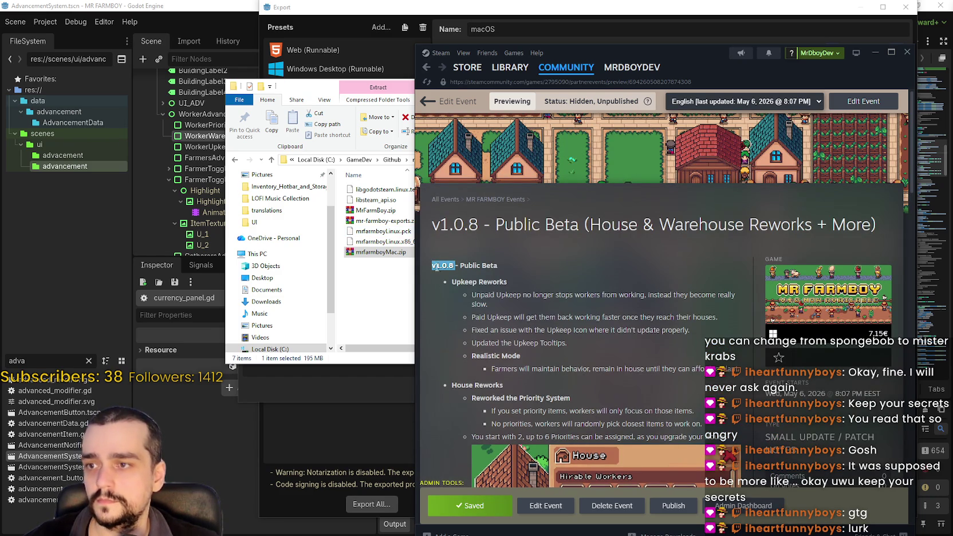
{"action": "left_click", "coordinate": [435, 266]}
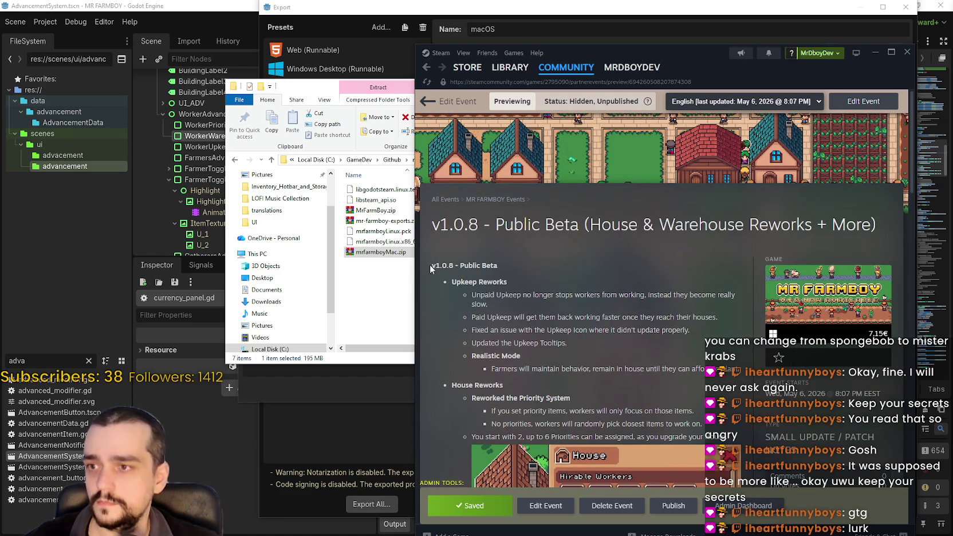
Step: Paste the review request, save-file warning and Public Beta instructions above the v1.0.8 notes and save
{"action": "left_click", "coordinate": [551, 505]}
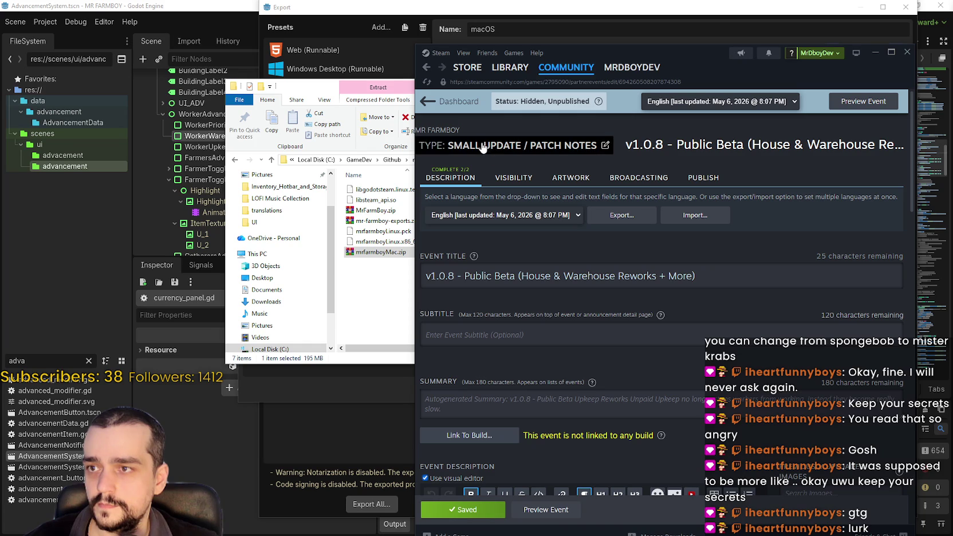
{"action": "scroll", "coordinate": [446, 334], "scroll_direction": "down", "scroll_amount": 5}
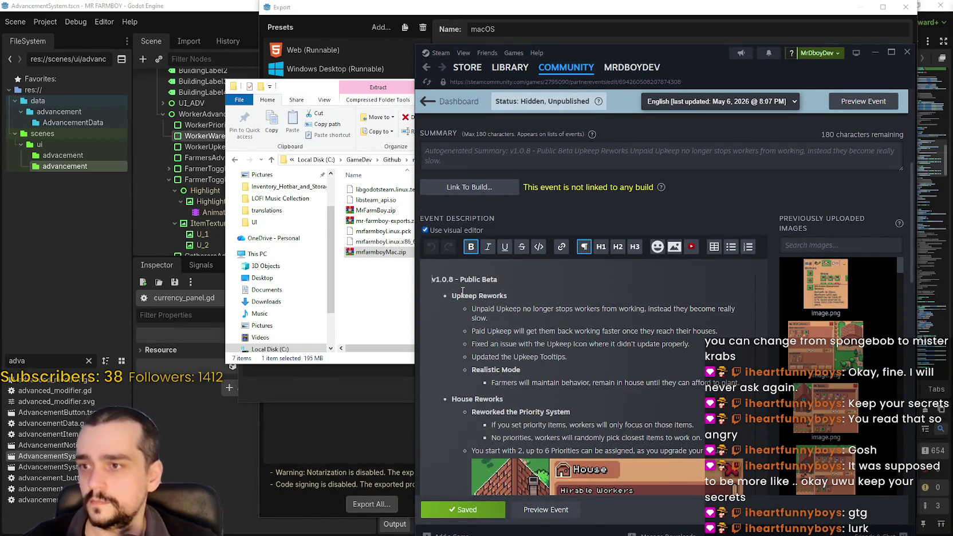
{"action": "key", "text": "ctrl+v"}
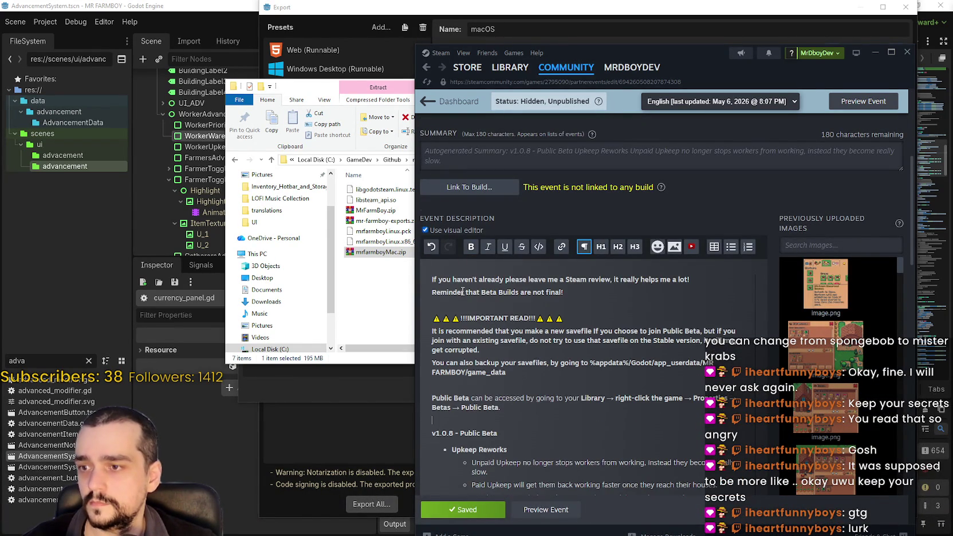
{"action": "left_click", "coordinate": [566, 292]}
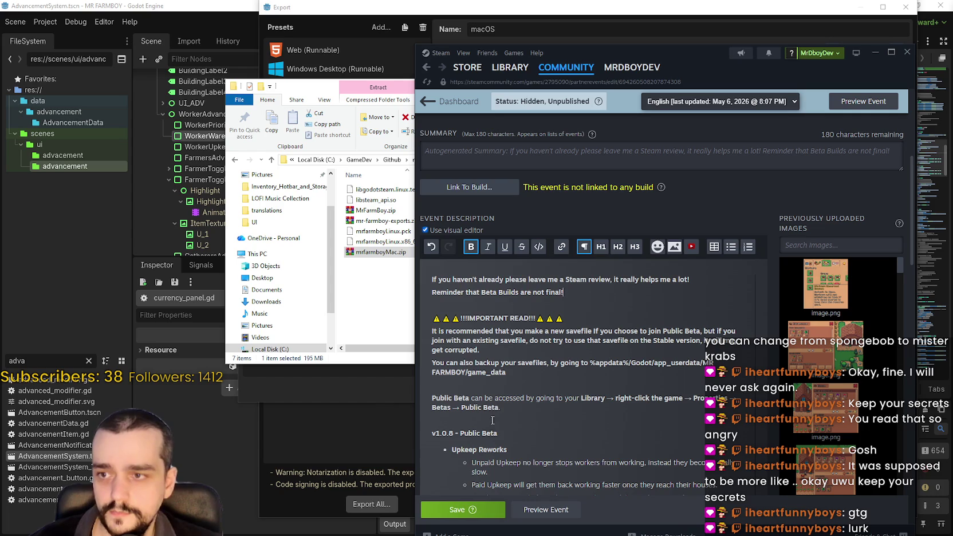
{"action": "left_click", "coordinate": [461, 509]}
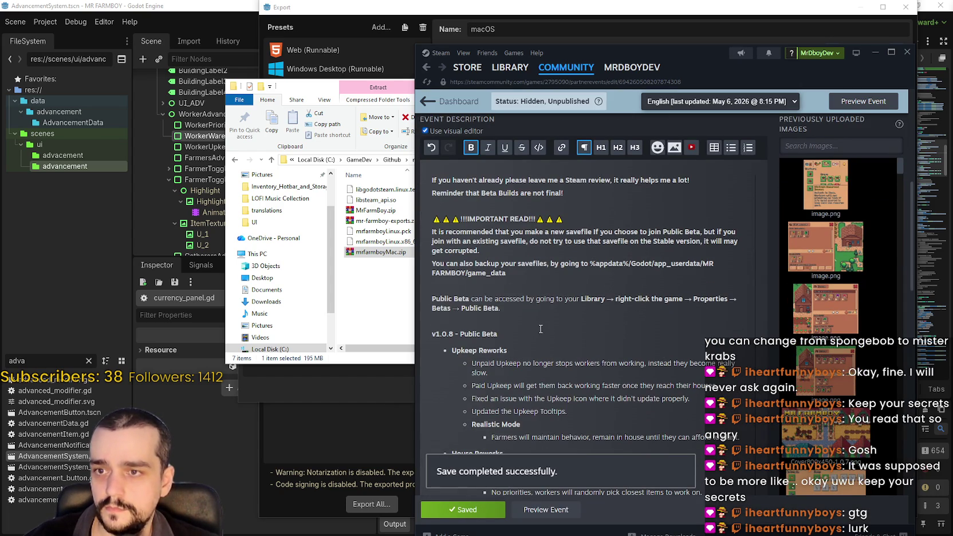
Step: Delete the word 'will' from the save-file warning and save the event
{"action": "left_click", "coordinate": [540, 328]}
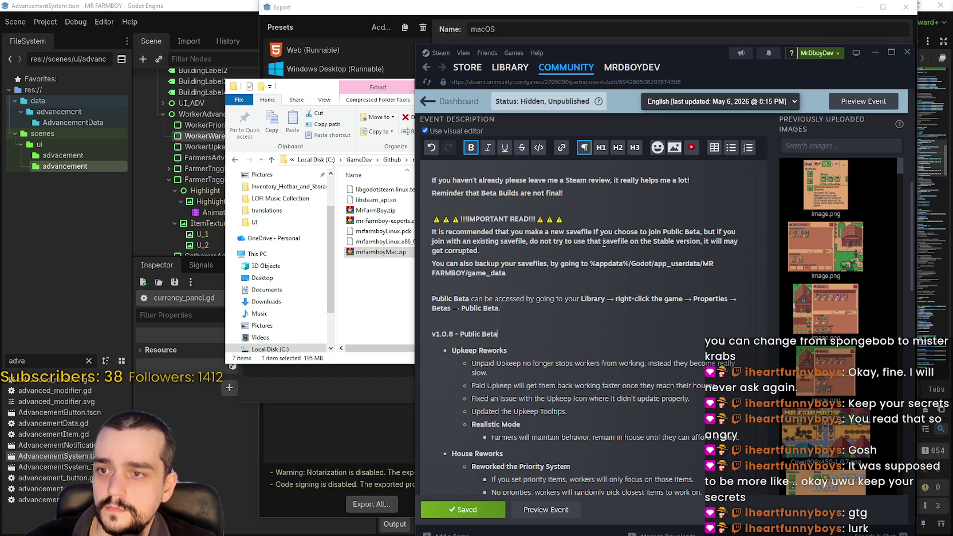
{"action": "double_click", "coordinate": [715, 241]}
{"action": "key", "text": "BackSpace"}
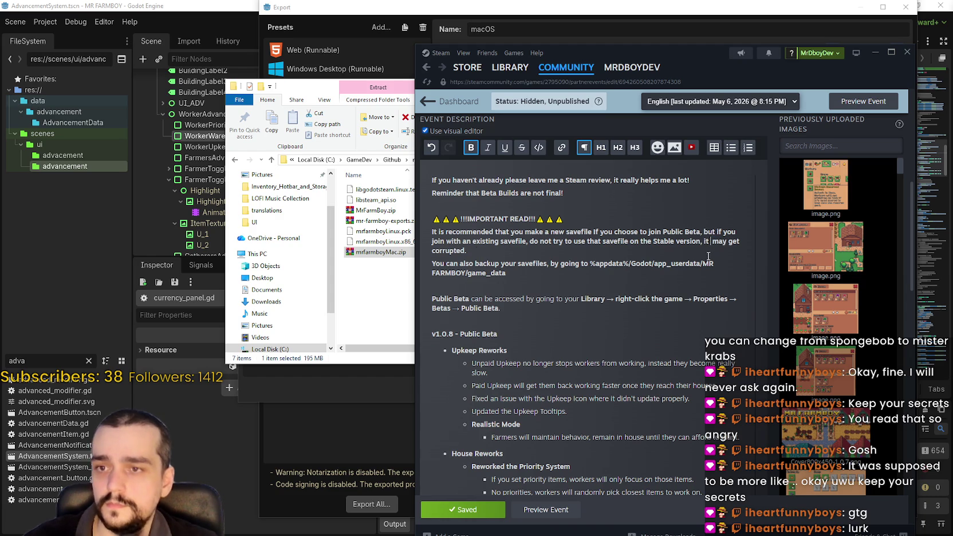
{"action": "left_click", "coordinate": [471, 510]}
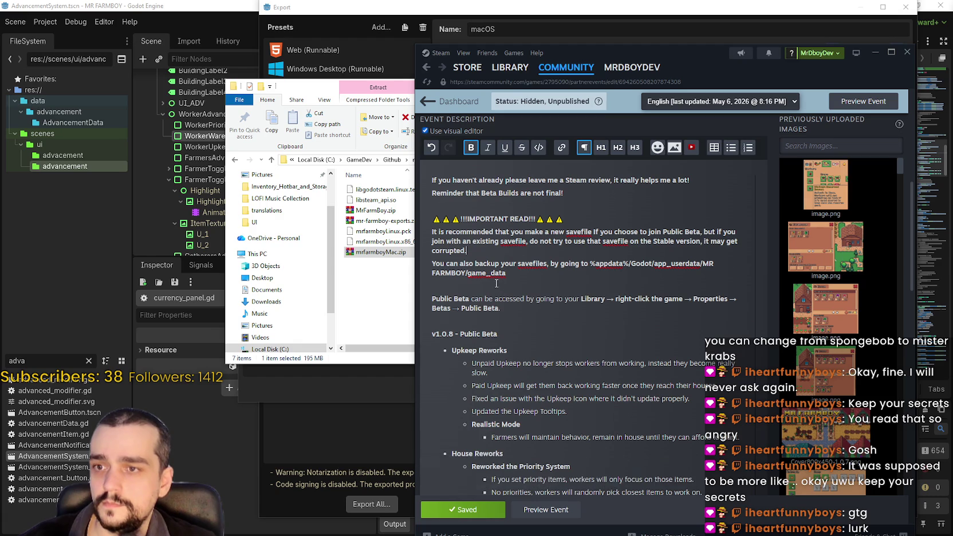
Step: Reword 'You can also backup' to 'Backup' in the description and save again
{"action": "left_click", "coordinate": [525, 298]}
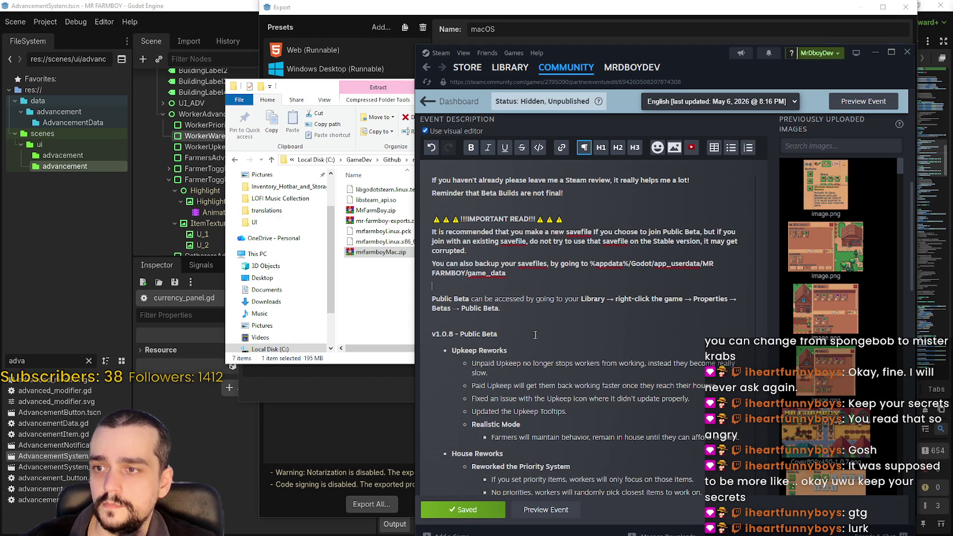
{"action": "key", "text": "Up"}
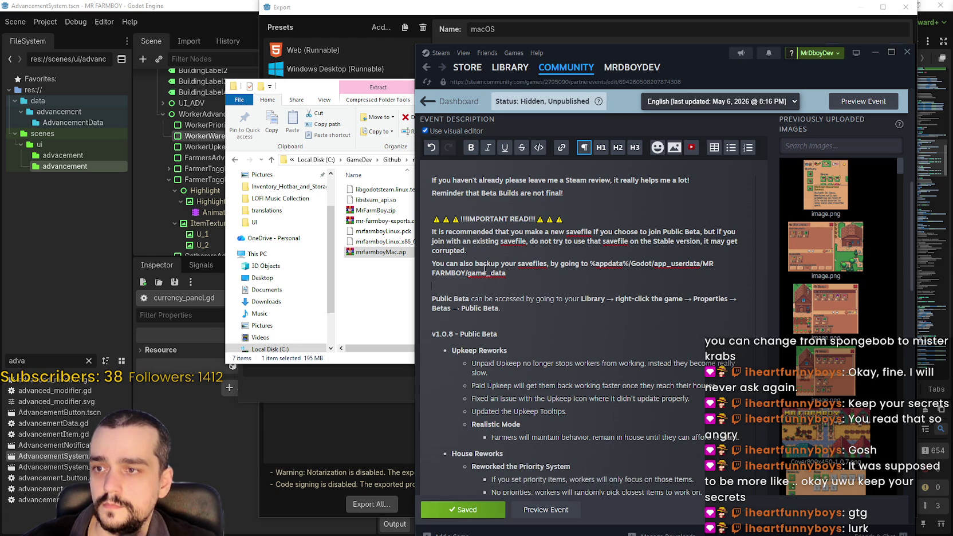
{"action": "left_click", "coordinate": [479, 253]}
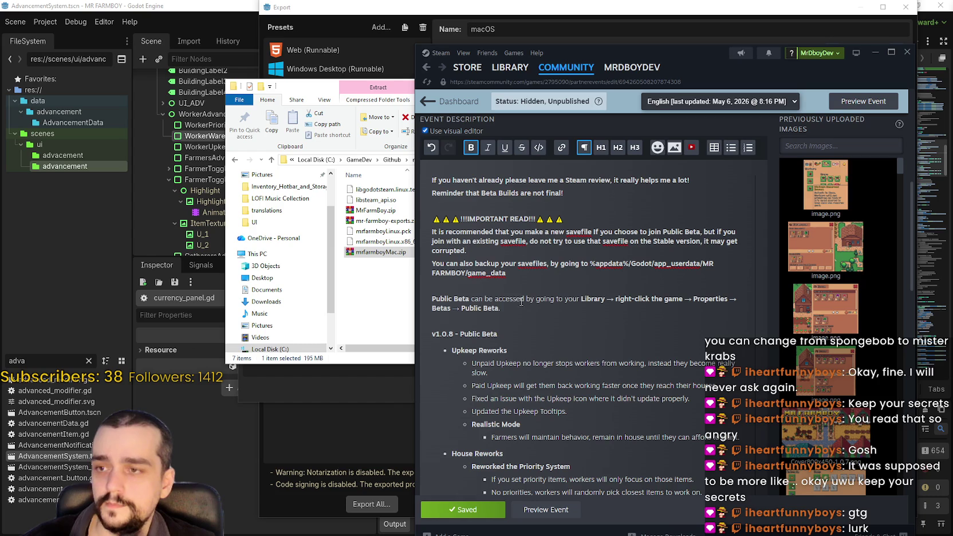
{"action": "left_click_drag", "start_coordinate": [478, 263], "coordinate": [432, 264]}
{"action": "type", "text": "B"}
{"action": "left_click", "coordinate": [513, 284]}
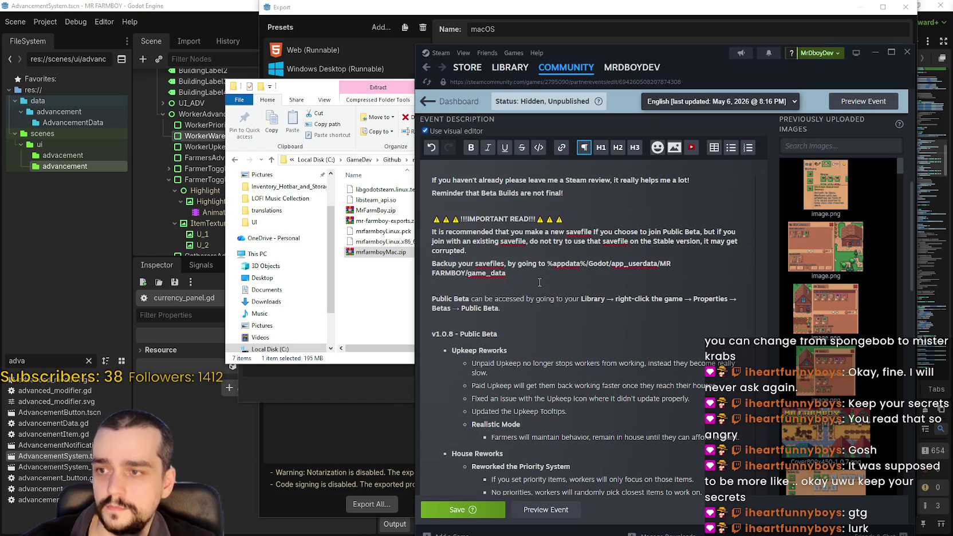
{"action": "left_click", "coordinate": [444, 509]}
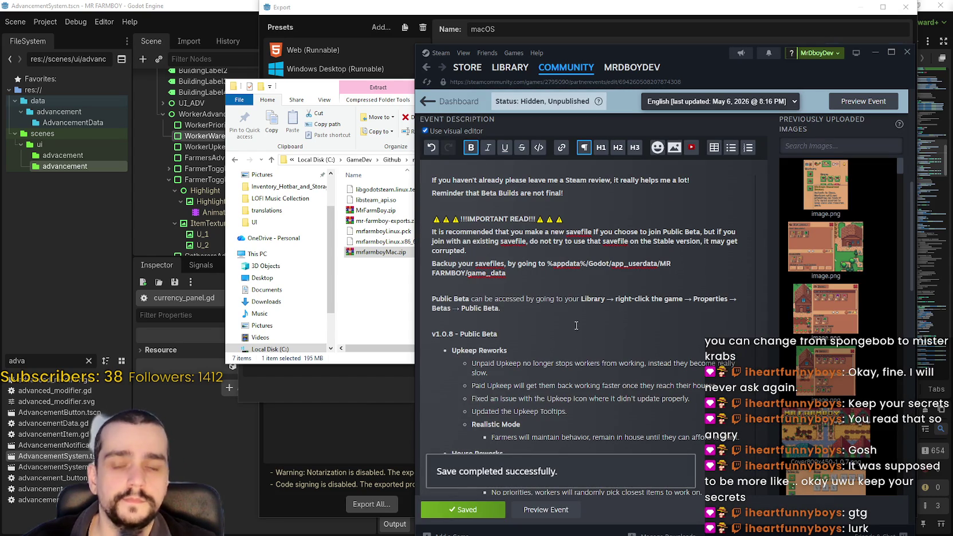
{"action": "scroll", "coordinate": [511, 283], "scroll_direction": "up", "scroll_amount": 3}
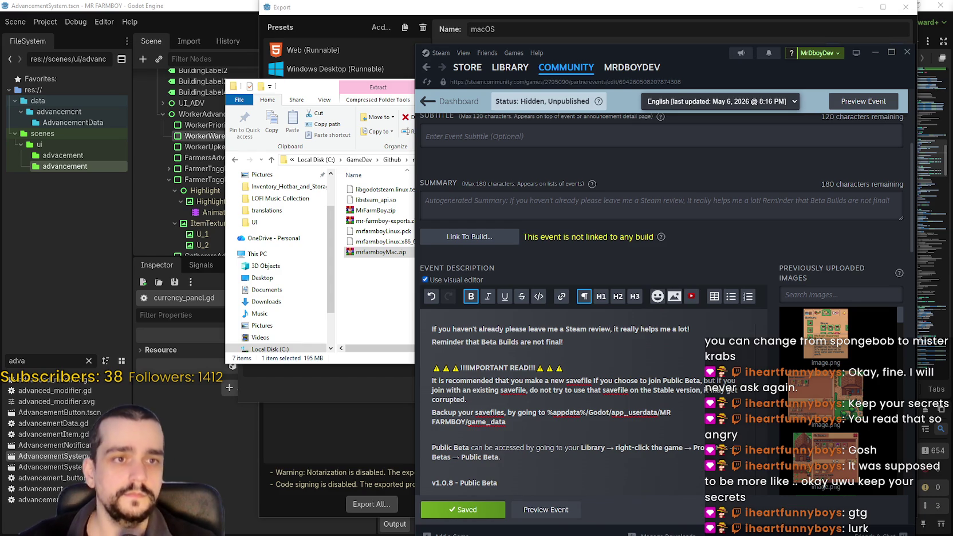
Step: Link the v1.0.8 event to public-beta Build 23114354, confirm, and save the event
{"action": "scroll", "coordinate": [616, 405], "scroll_direction": "up", "scroll_amount": 2}
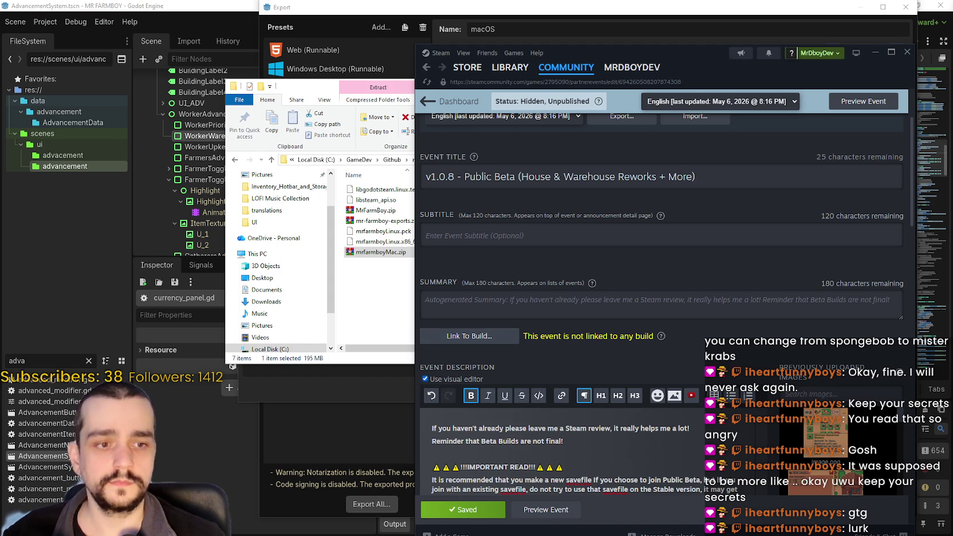
{"action": "left_click", "coordinate": [467, 337]}
{"action": "left_click", "coordinate": [594, 326]}
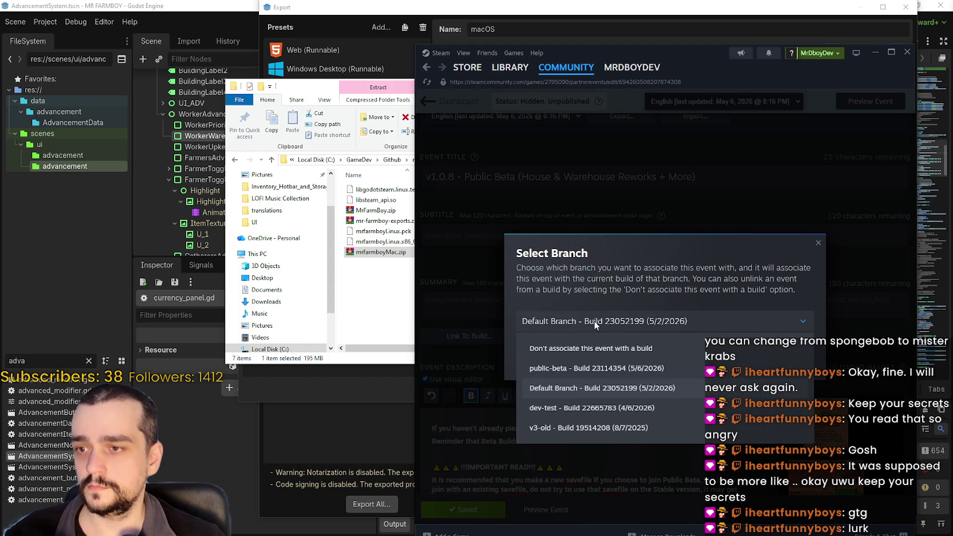
{"action": "left_click", "coordinate": [576, 370]}
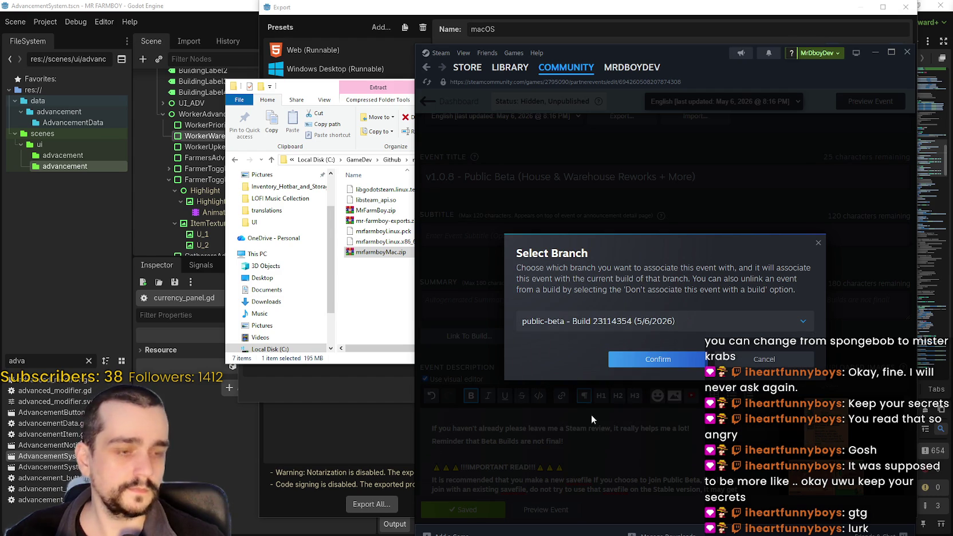
{"action": "left_click", "coordinate": [639, 360]}
{"action": "scroll", "coordinate": [579, 401], "scroll_direction": "down", "scroll_amount": 2}
{"action": "scroll", "coordinate": [581, 395], "scroll_direction": "down", "scroll_amount": 3}
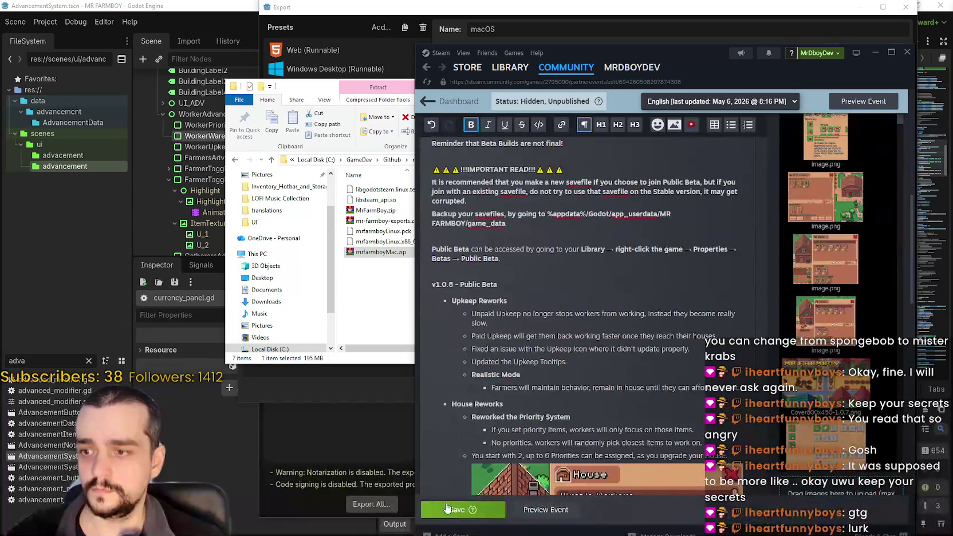
{"action": "left_click", "coordinate": [474, 509]}
{"action": "scroll", "coordinate": [532, 325], "scroll_direction": "down", "scroll_amount": 2}
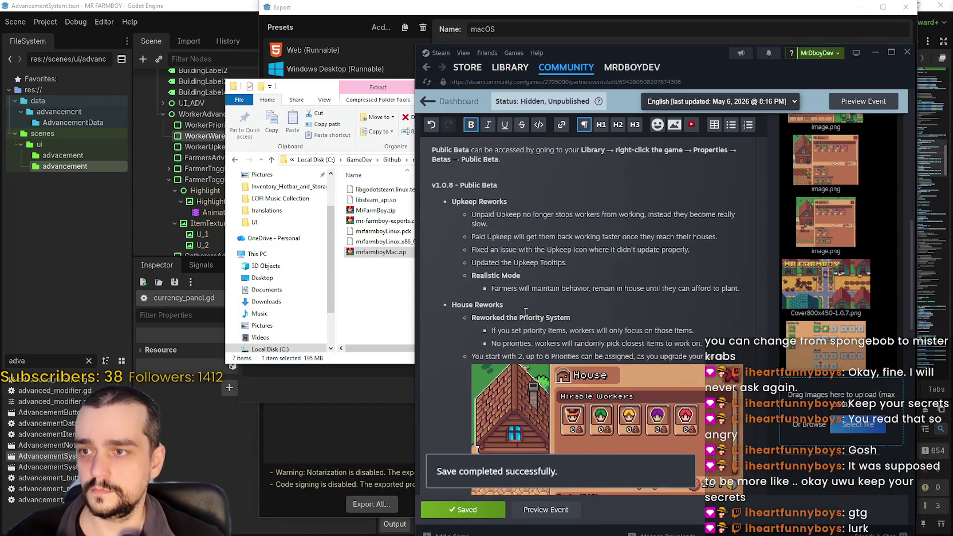
{"action": "scroll", "coordinate": [587, 337], "scroll_direction": "up", "scroll_amount": 4}
{"action": "scroll", "coordinate": [587, 337], "scroll_direction": "up", "scroll_amount": 3}
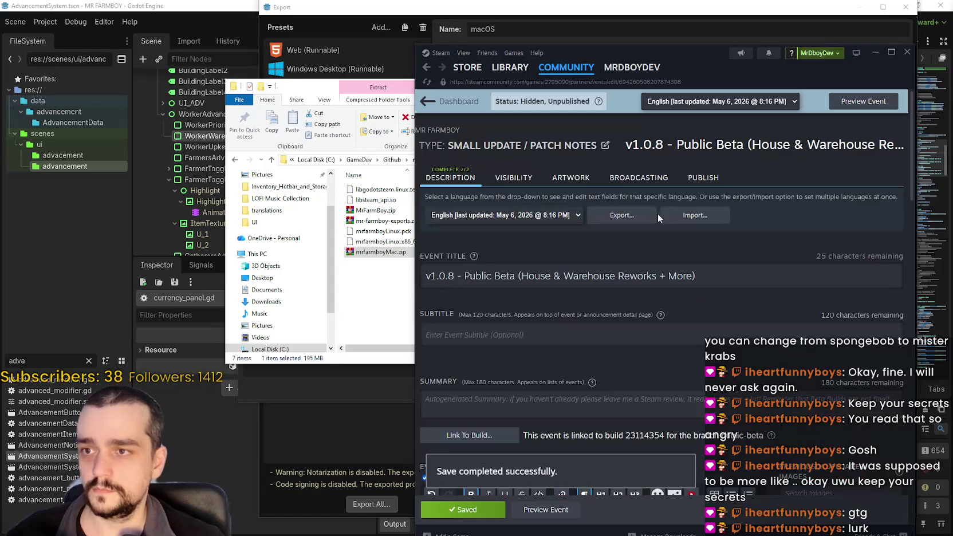
{"action": "left_click", "coordinate": [703, 178]}
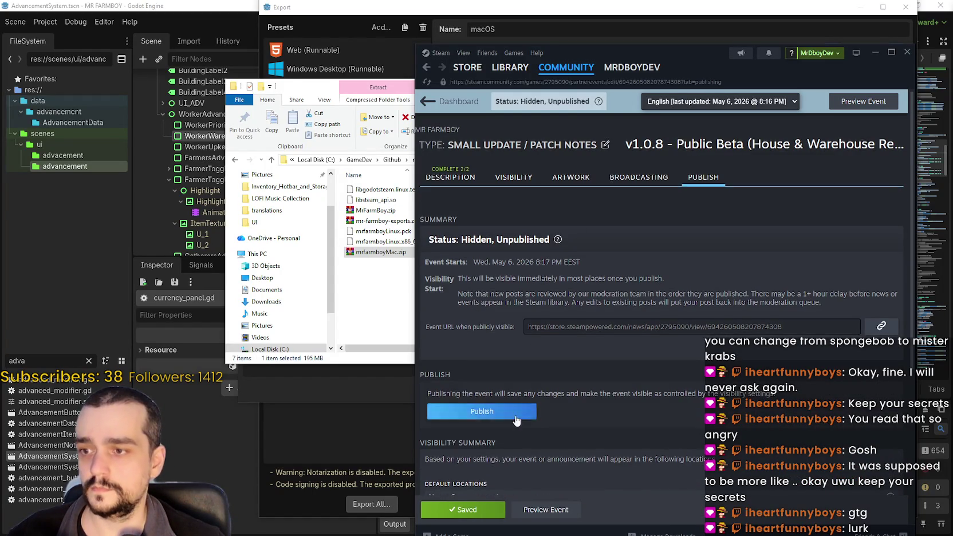
Step: Publish the v1.0.8 event, accepting the warnings and making it publicly visible
{"action": "scroll", "coordinate": [519, 401], "scroll_direction": "down", "scroll_amount": 2}
{"action": "scroll", "coordinate": [513, 358], "scroll_direction": "down", "scroll_amount": 3}
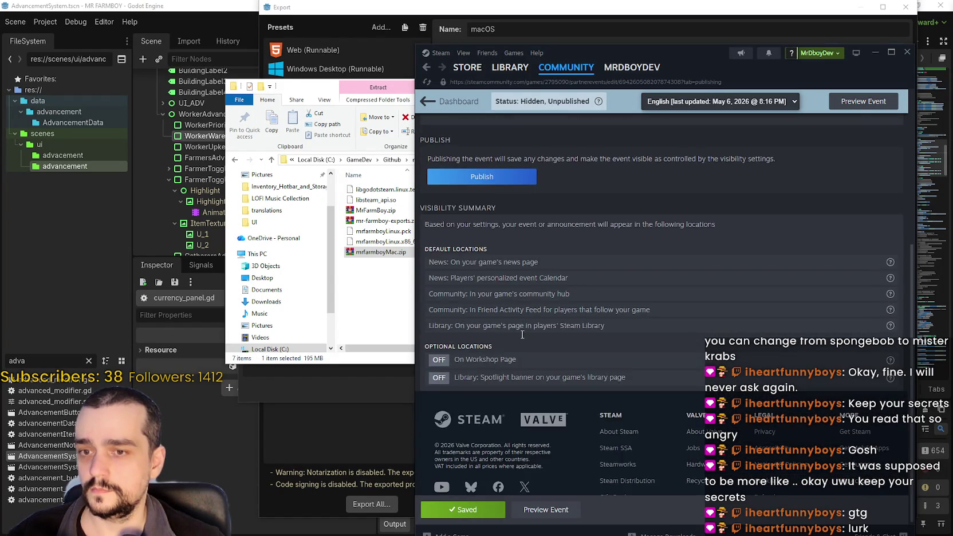
{"action": "scroll", "coordinate": [513, 350], "scroll_direction": "up", "scroll_amount": 3}
{"action": "left_click", "coordinate": [484, 325]}
{"action": "left_click", "coordinate": [638, 363]}
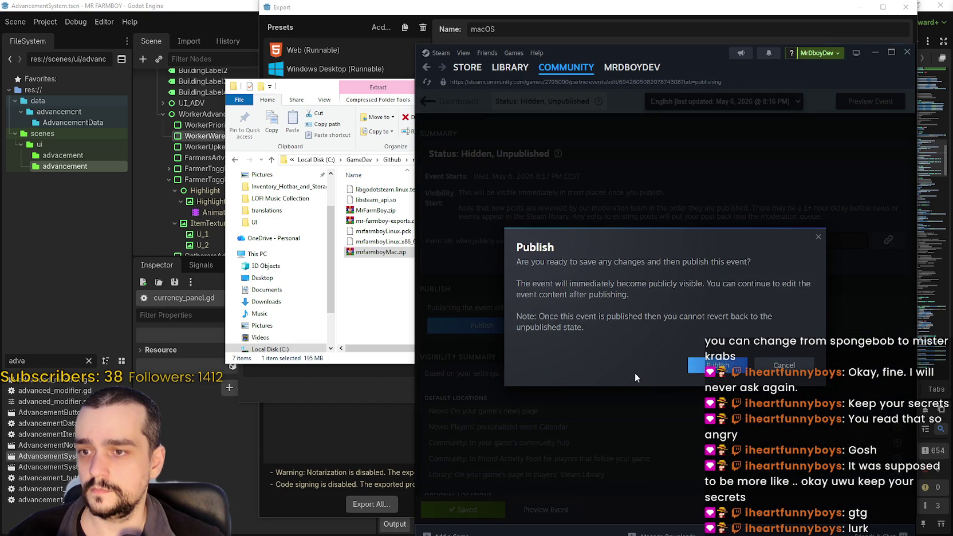
{"action": "left_click", "coordinate": [693, 362]}
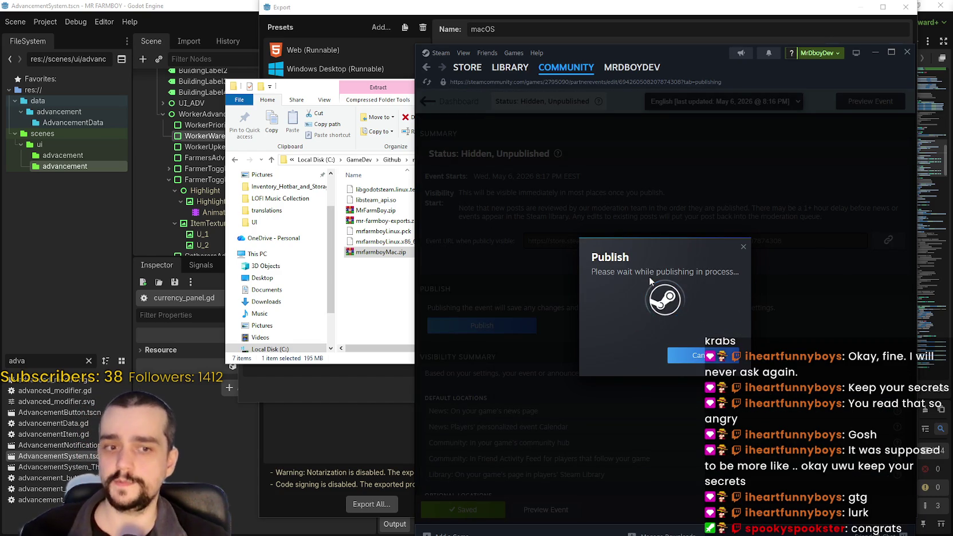
{"action": "left_click", "coordinate": [700, 332]}
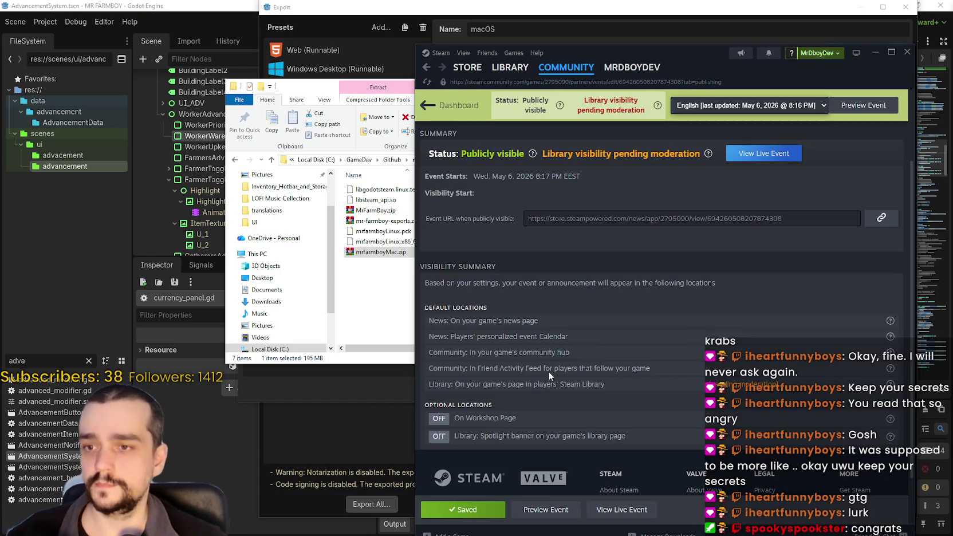
Step: View the live event on the store, upvote the patch notes and use its Share option
{"action": "scroll", "coordinate": [597, 340], "scroll_direction": "down", "scroll_amount": 2}
{"action": "left_click", "coordinate": [618, 511]}
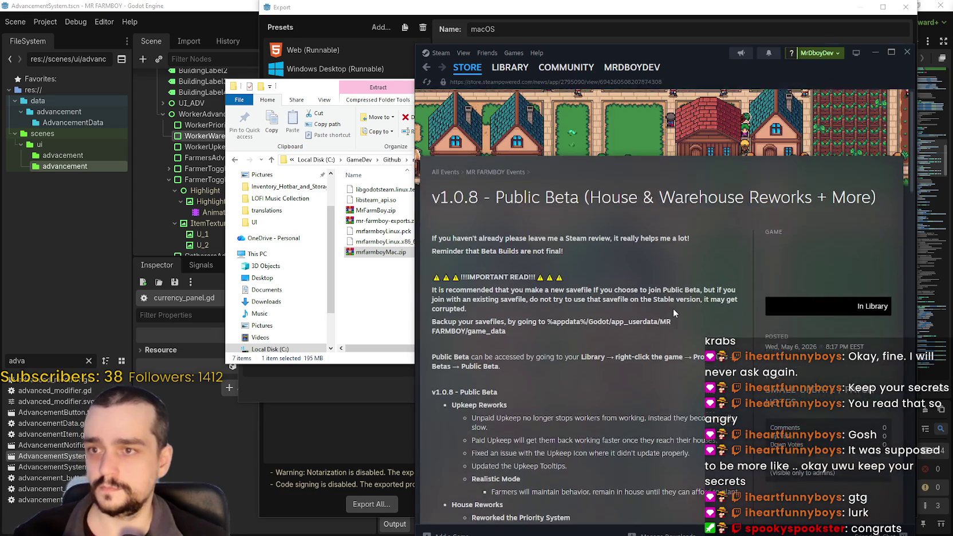
{"action": "scroll", "coordinate": [673, 308], "scroll_direction": "down", "scroll_amount": 10}
{"action": "scroll", "coordinate": [590, 340], "scroll_direction": "down", "scroll_amount": 10}
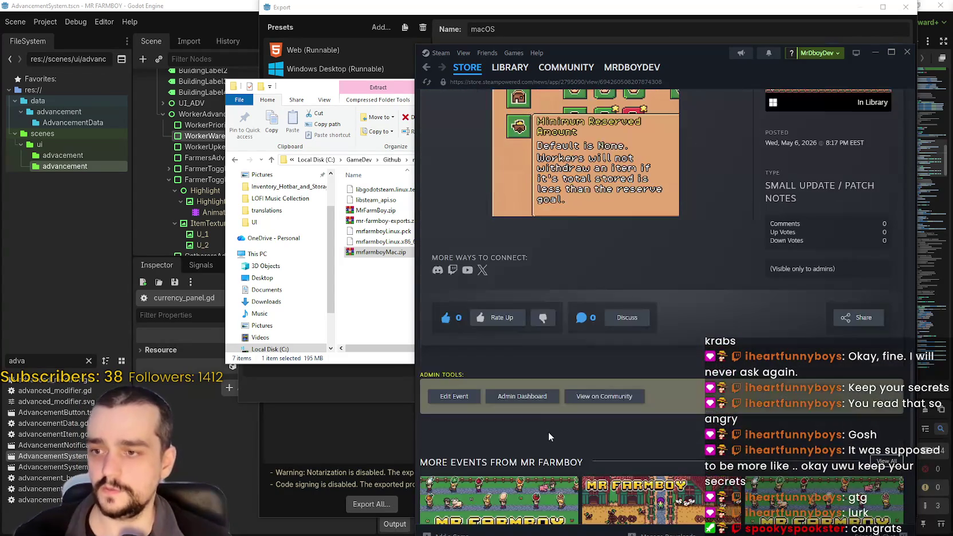
{"action": "left_click", "coordinate": [487, 318]}
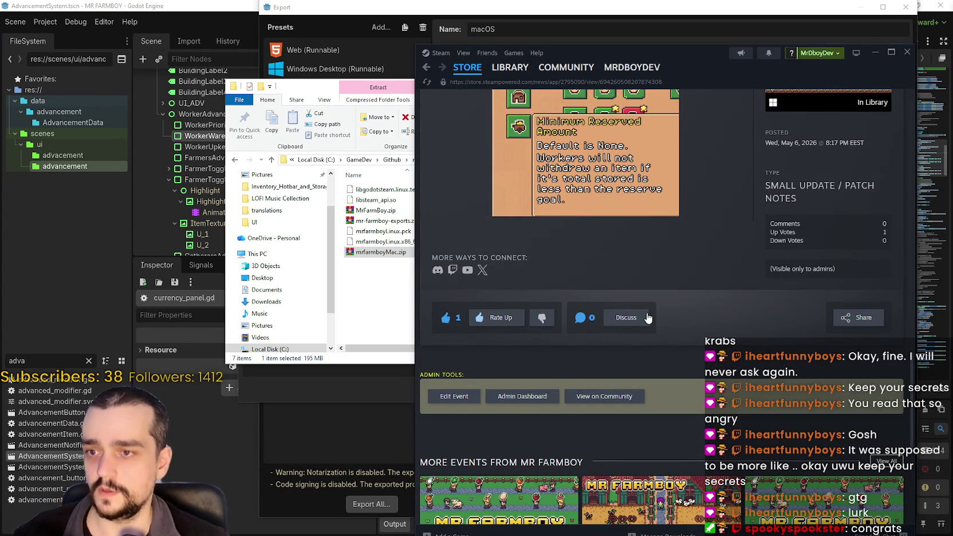
{"action": "left_click", "coordinate": [850, 323]}
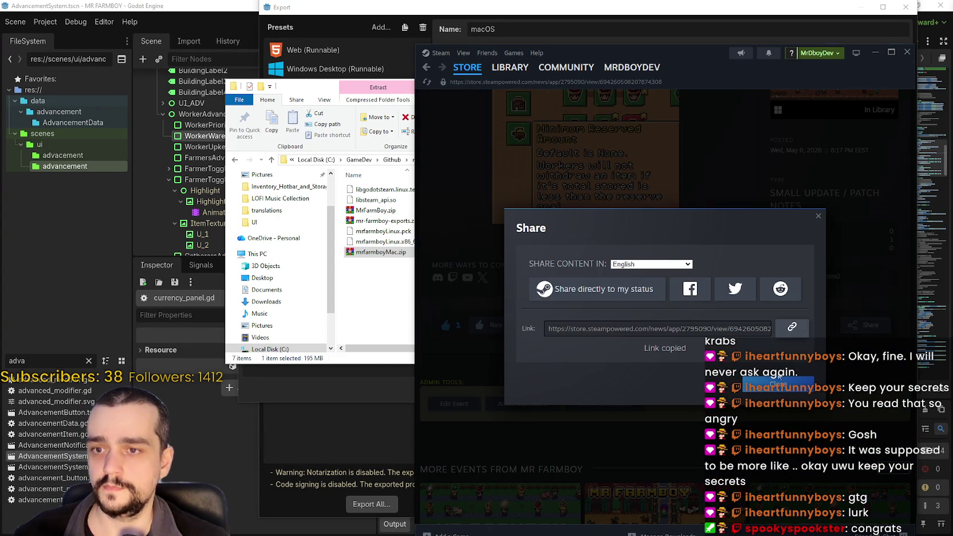
{"action": "left_click", "coordinate": [774, 385]}
{"action": "scroll", "coordinate": [774, 390], "scroll_direction": "up", "scroll_amount": 10}
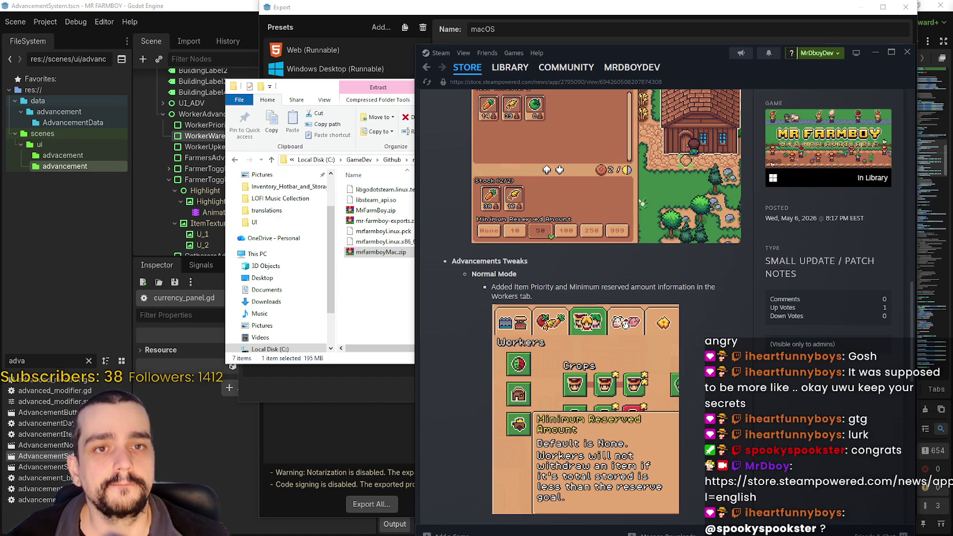
{"action": "scroll", "coordinate": [686, 402], "scroll_direction": "up", "scroll_amount": 10}
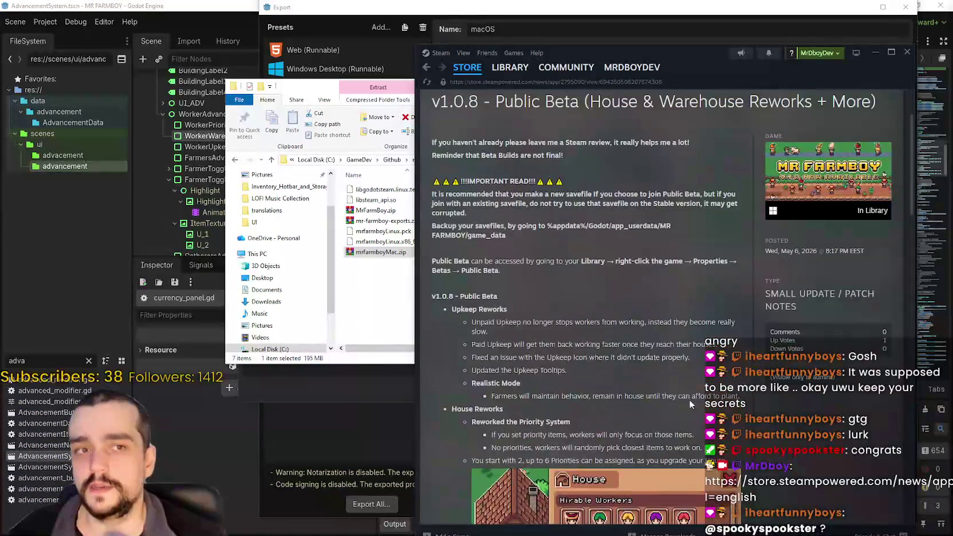
{"action": "scroll", "coordinate": [688, 401], "scroll_direction": "up", "scroll_amount": 3}
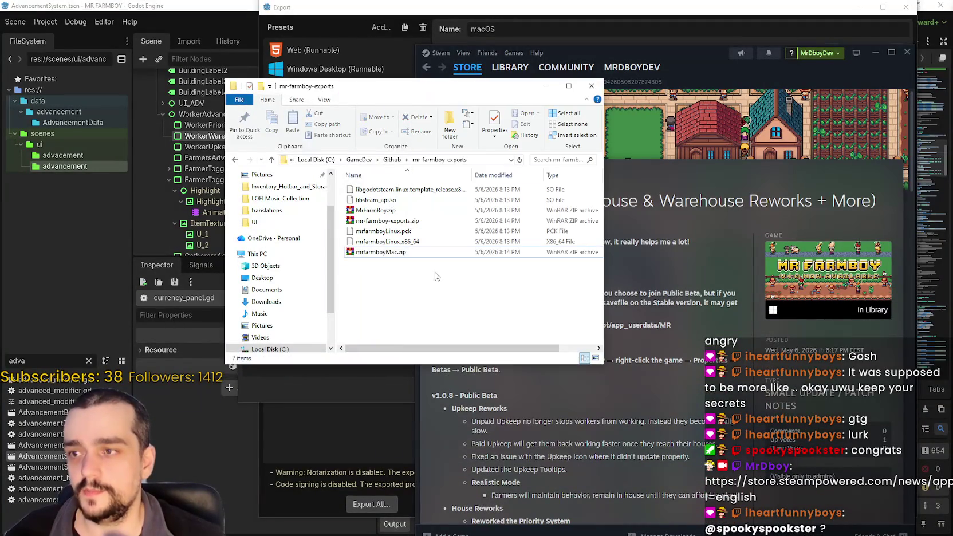
Step: Acknowledge Godot's finished macOS export, close the export presets window, and return to Steam's store
{"action": "left_click_drag", "start_coordinate": [644, 52], "coordinate": [638, 51]}
{"action": "left_click", "coordinate": [363, 241]}
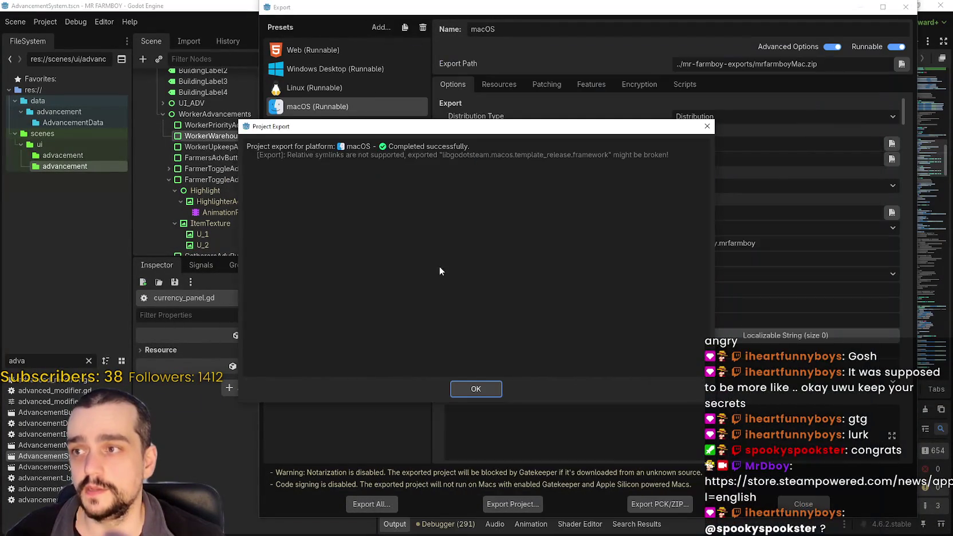
{"action": "left_click", "coordinate": [479, 389]}
{"action": "left_click", "coordinate": [796, 507]}
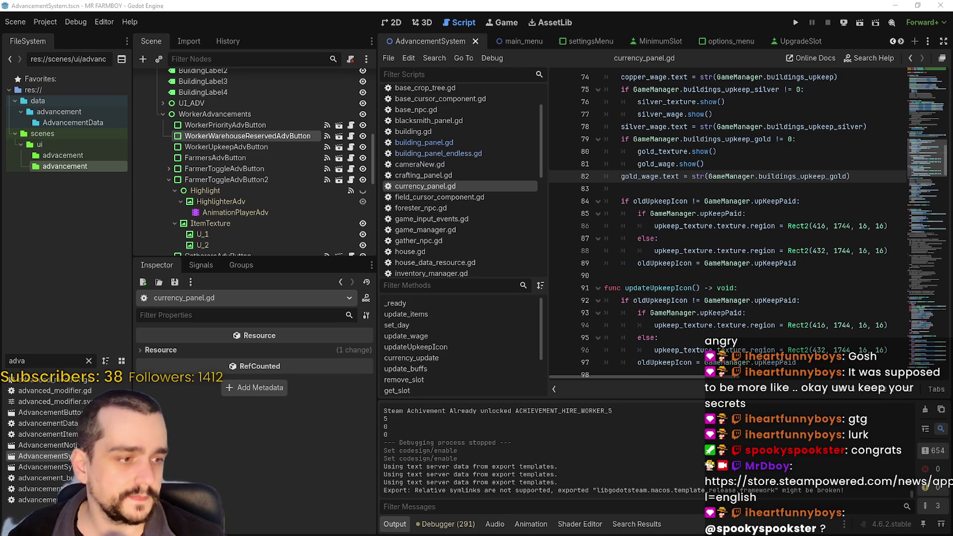
{"action": "key", "text": "alt+Tab"}
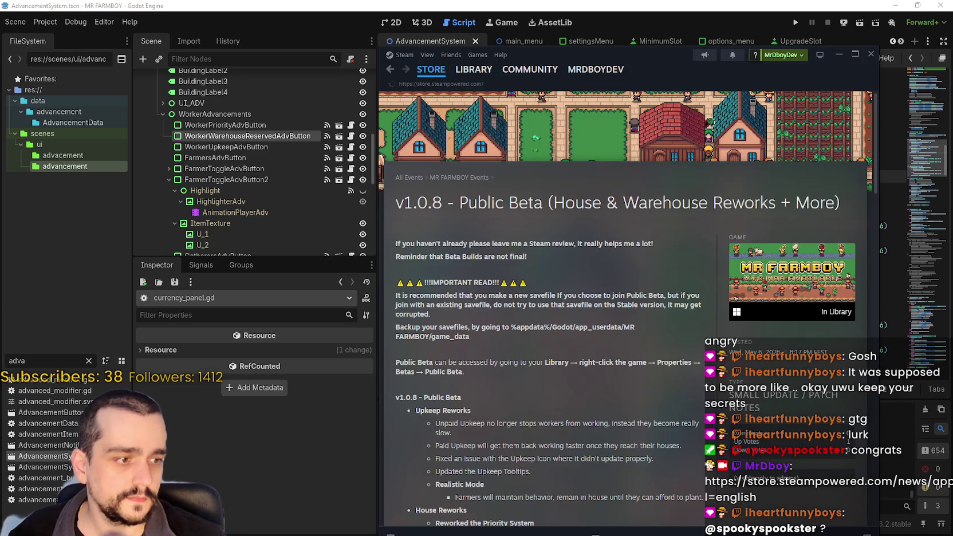
{"action": "left_click", "coordinate": [431, 69]}
Step: Check Downloads and open MR FARMBOY [public-beta] in the Library, then switch to the SteamDB browser window
{"action": "left_click", "coordinate": [473, 70]}
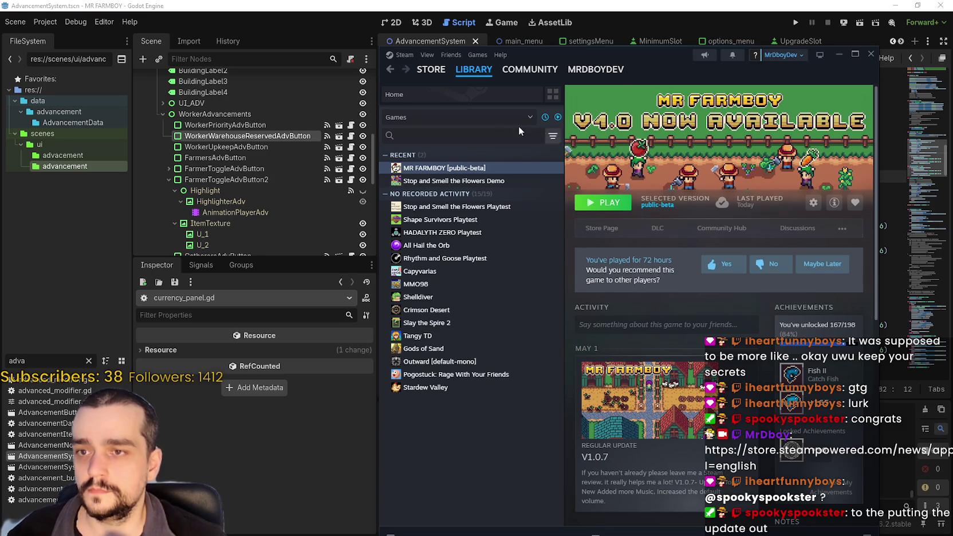
{"action": "left_click", "coordinate": [461, 69]}
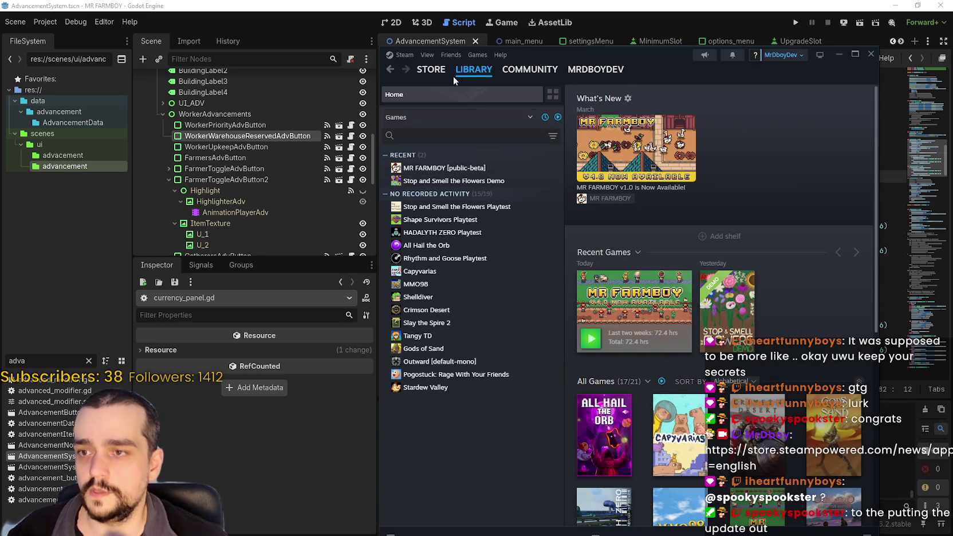
{"action": "left_click_drag", "start_coordinate": [656, 59], "coordinate": [635, 28]}
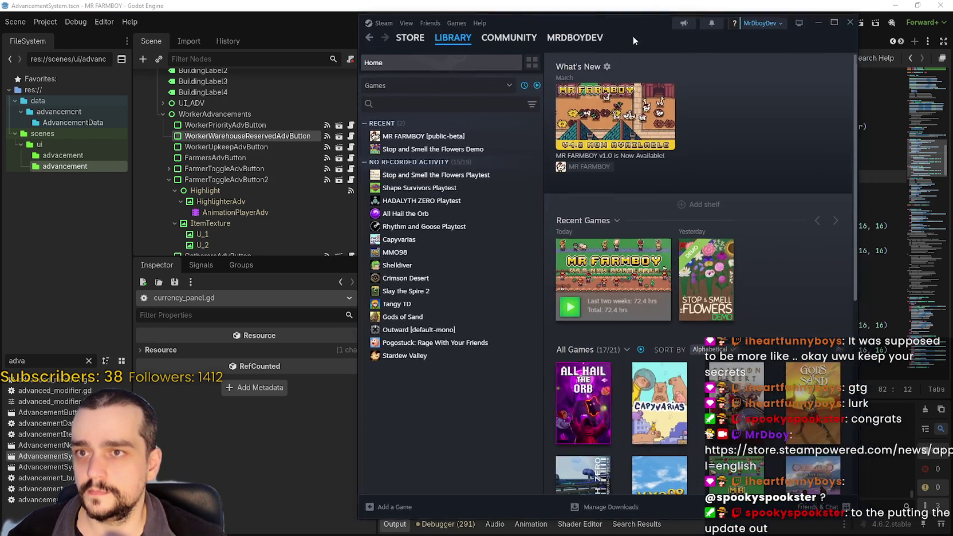
{"action": "left_click", "coordinate": [611, 507]}
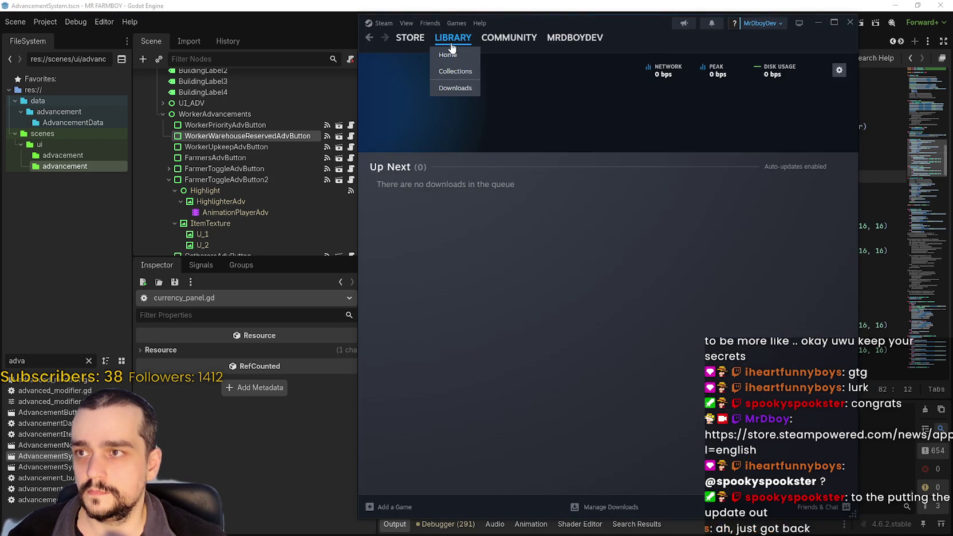
{"action": "left_click", "coordinate": [452, 37]}
{"action": "left_click", "coordinate": [607, 267]}
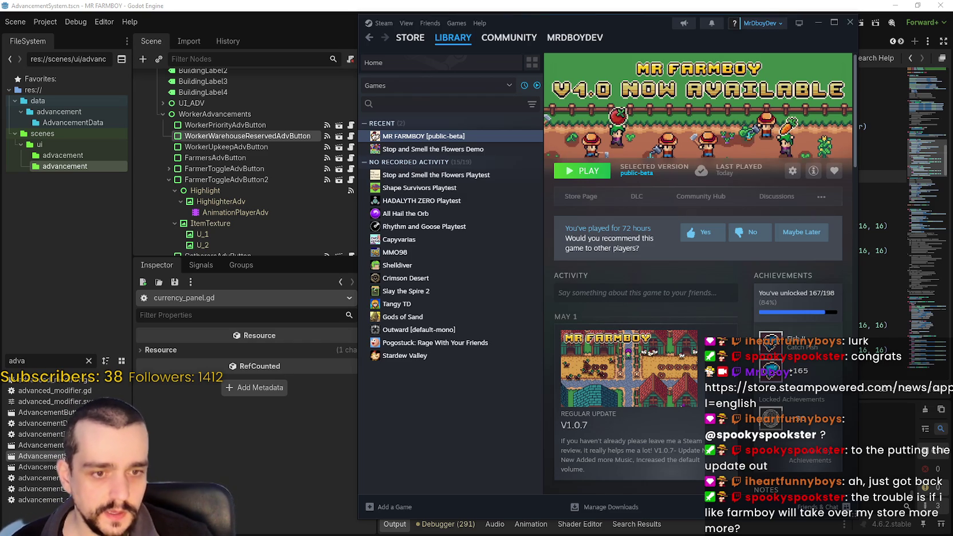
{"action": "key", "text": "alt+Tab"}
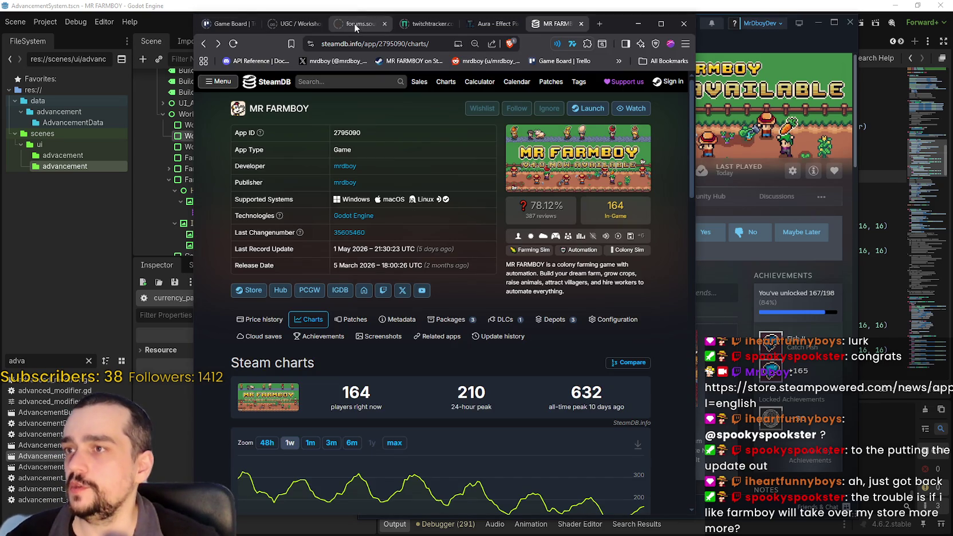
Step: Browse the Soulframe Update Notes forum, open the Duelo Hotfix 6 topic, then go back
{"action": "left_click", "coordinate": [354, 23]}
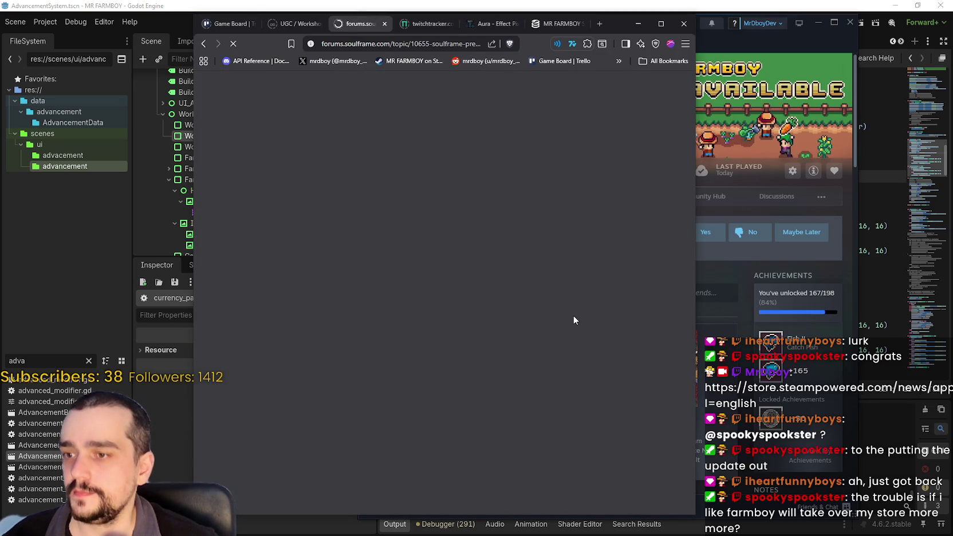
{"action": "scroll", "coordinate": [458, 209], "scroll_direction": "up", "scroll_amount": 5}
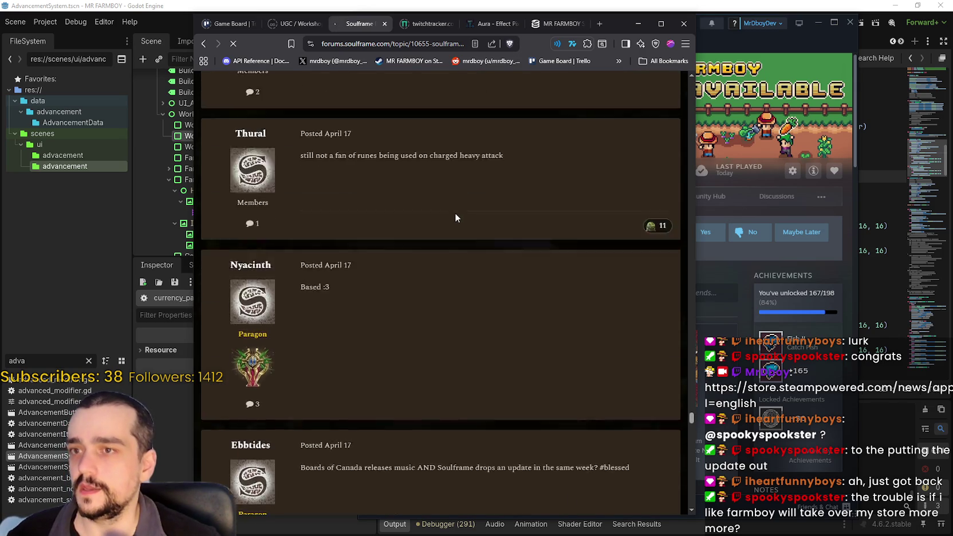
{"action": "left_click_drag", "start_coordinate": [691, 418], "coordinate": [691, 82]}
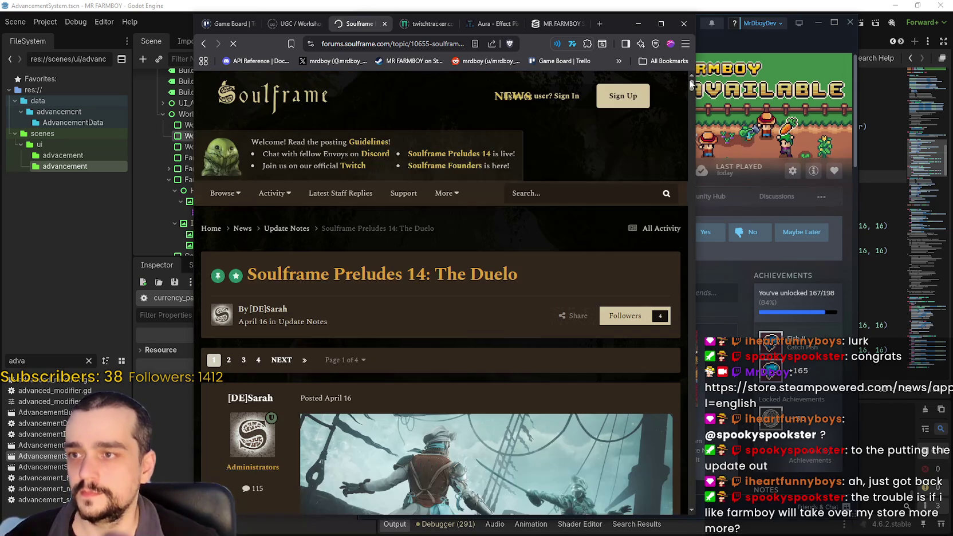
{"action": "left_click", "coordinate": [295, 229]}
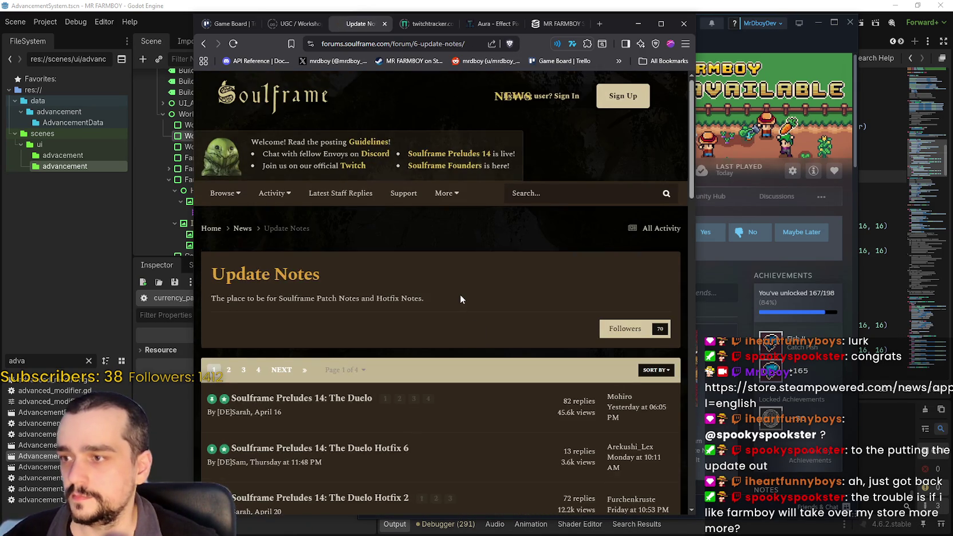
{"action": "scroll", "coordinate": [461, 299], "scroll_direction": "down", "scroll_amount": 2}
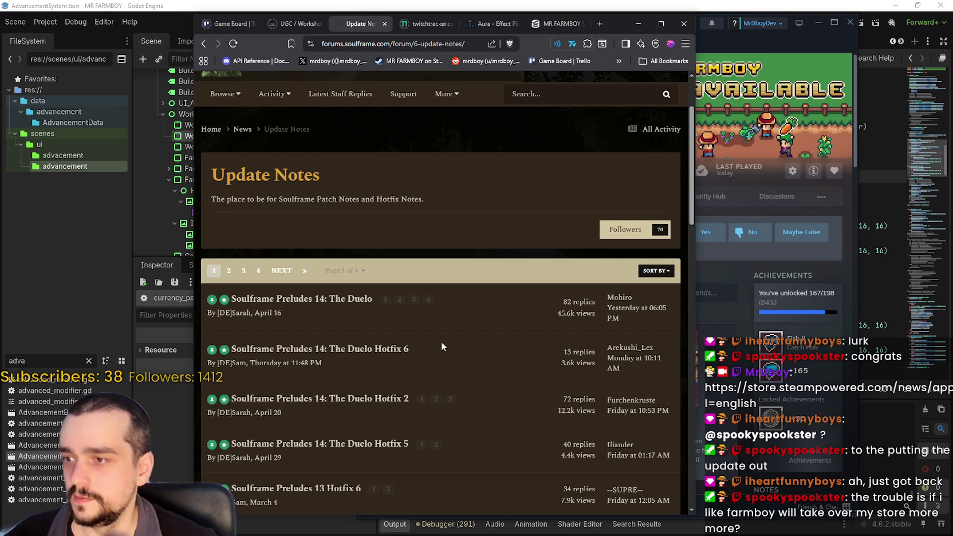
{"action": "scroll", "coordinate": [345, 352], "scroll_direction": "down", "scroll_amount": 2}
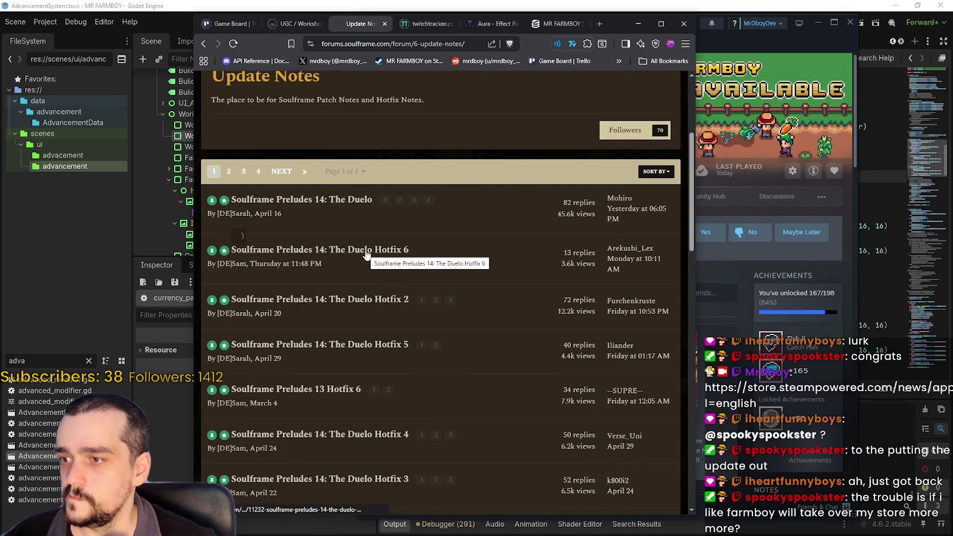
{"action": "left_click", "coordinate": [367, 254]}
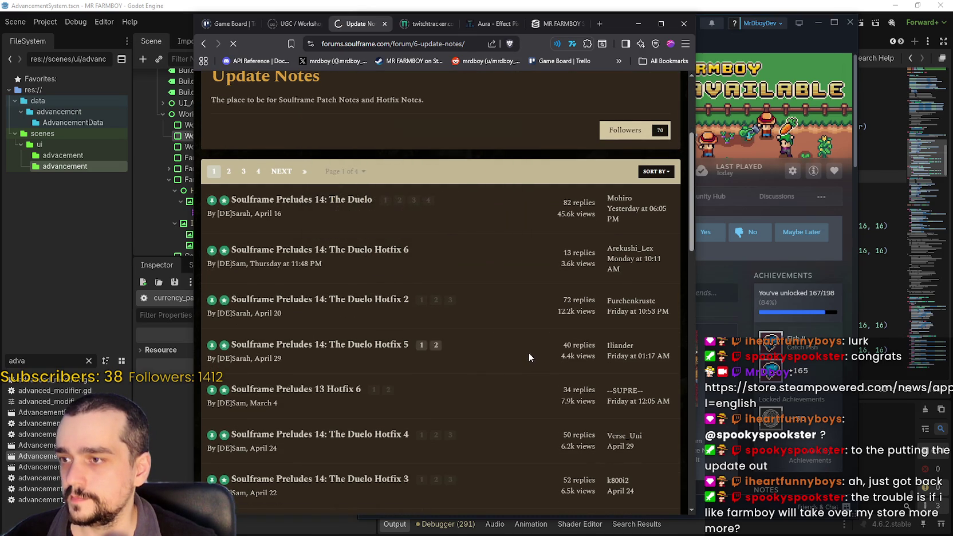
{"action": "scroll", "coordinate": [516, 343], "scroll_direction": "down", "scroll_amount": 4}
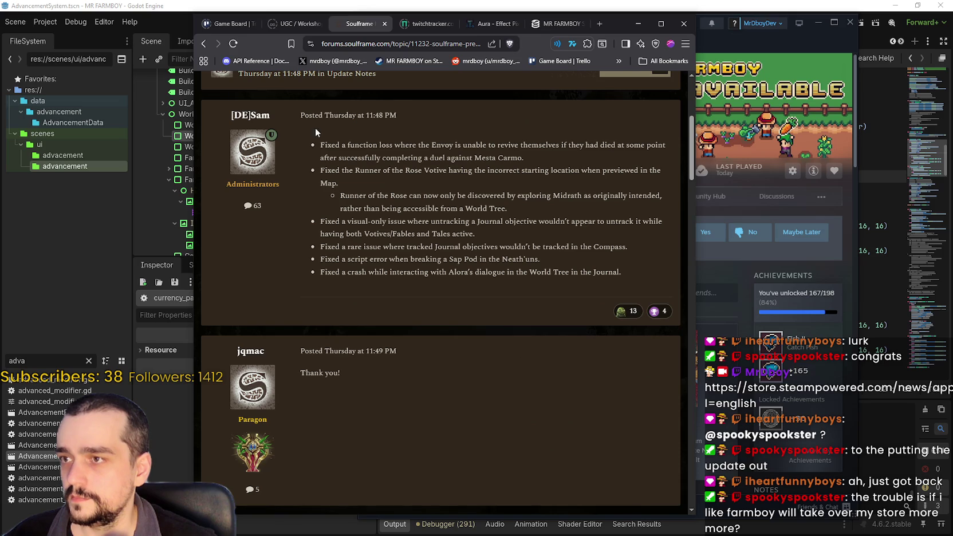
{"action": "key", "text": "alt+Left"}
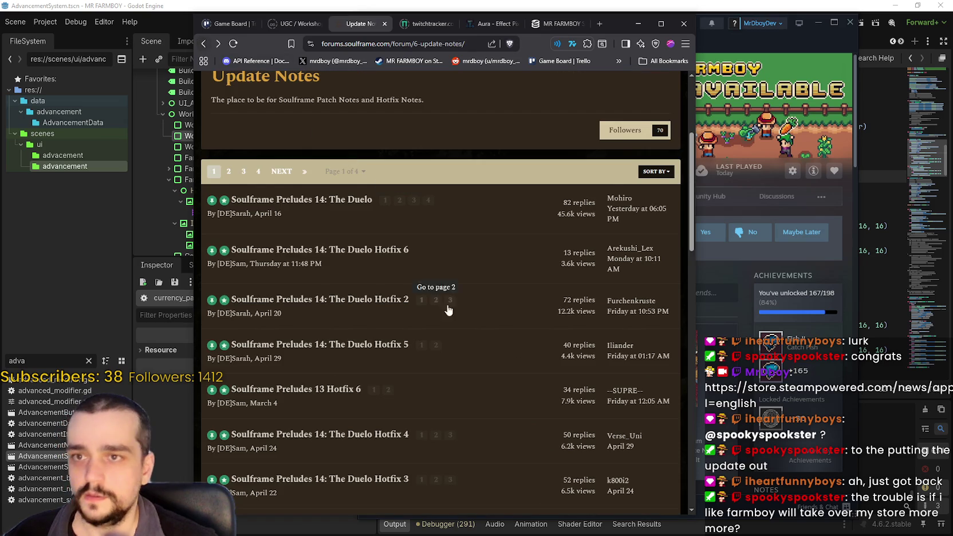
Step: Scroll through the Update Notes list and select the April 16 date text
{"action": "scroll", "coordinate": [446, 308], "scroll_direction": "down", "scroll_amount": 2}
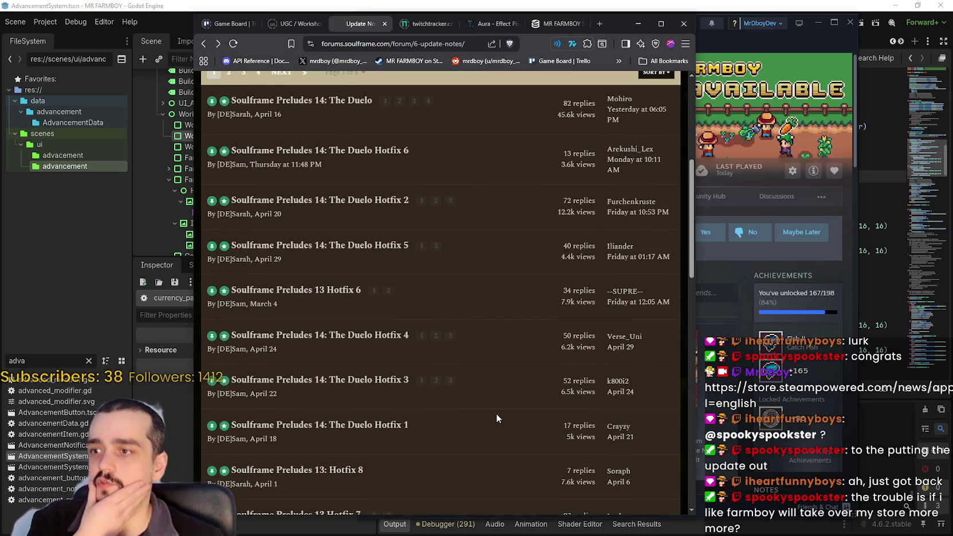
{"action": "scroll", "coordinate": [494, 408], "scroll_direction": "up", "scroll_amount": 3}
{"action": "scroll", "coordinate": [493, 407], "scroll_direction": "down", "scroll_amount": 3}
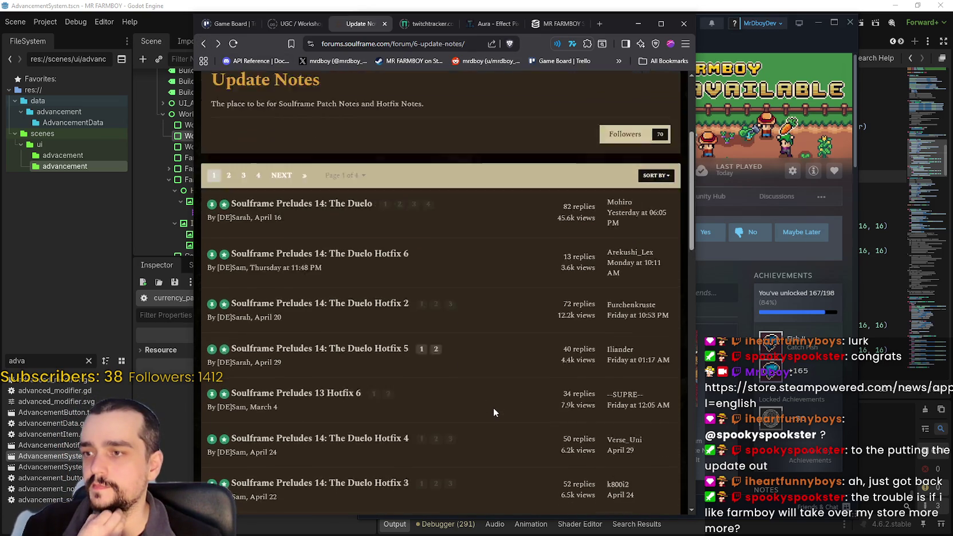
{"action": "scroll", "coordinate": [493, 408], "scroll_direction": "down", "scroll_amount": 3}
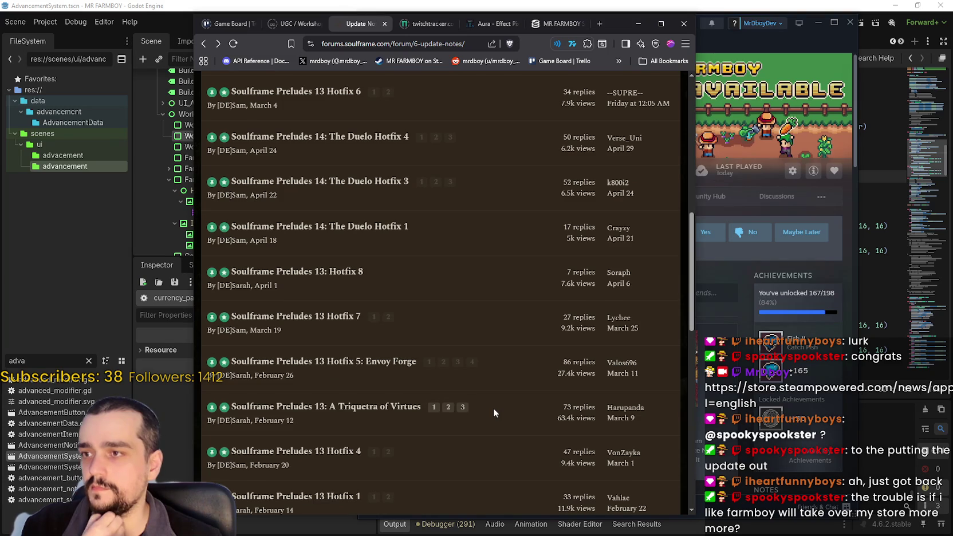
{"action": "scroll", "coordinate": [369, 273], "scroll_direction": "up", "scroll_amount": 2}
{"action": "scroll", "coordinate": [389, 397], "scroll_direction": "down", "scroll_amount": 1}
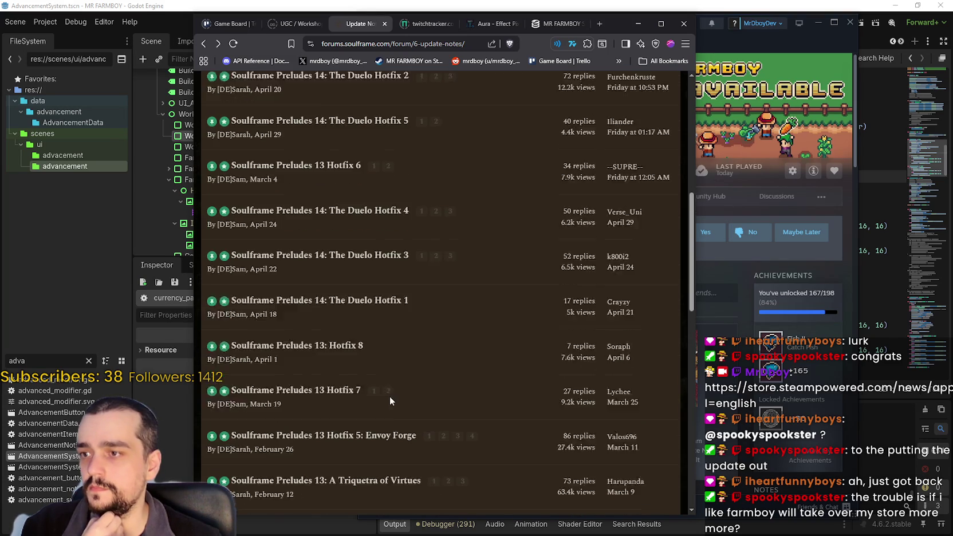
{"action": "scroll", "coordinate": [395, 366], "scroll_direction": "up", "scroll_amount": 2}
{"action": "scroll", "coordinate": [443, 382], "scroll_direction": "up", "scroll_amount": 2}
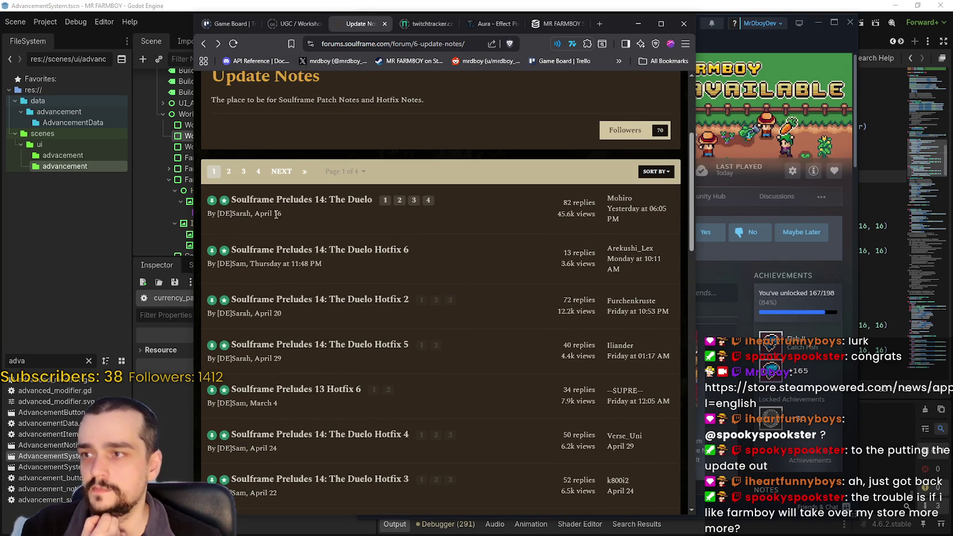
{"action": "left_click_drag", "start_coordinate": [285, 215], "coordinate": [253, 210]}
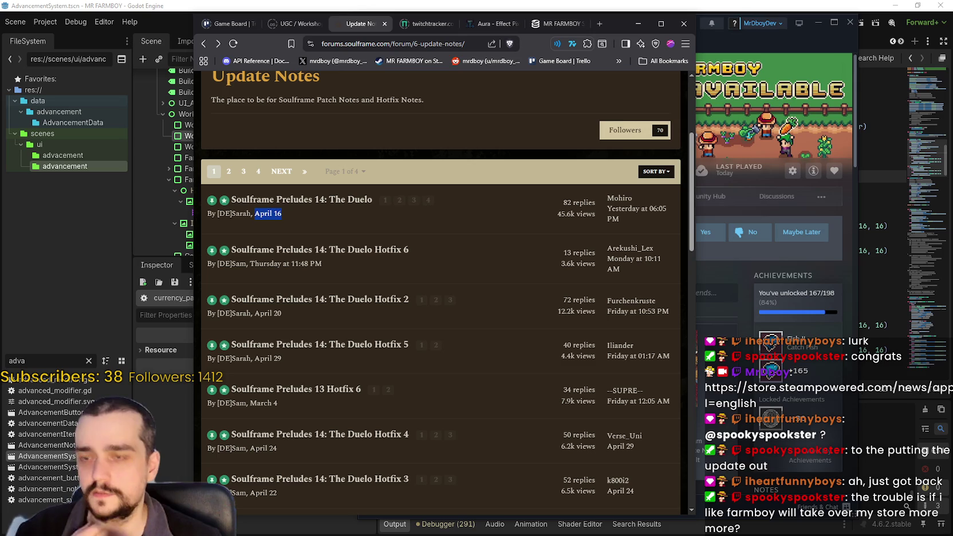
{"action": "key", "text": "alt+Tab"}
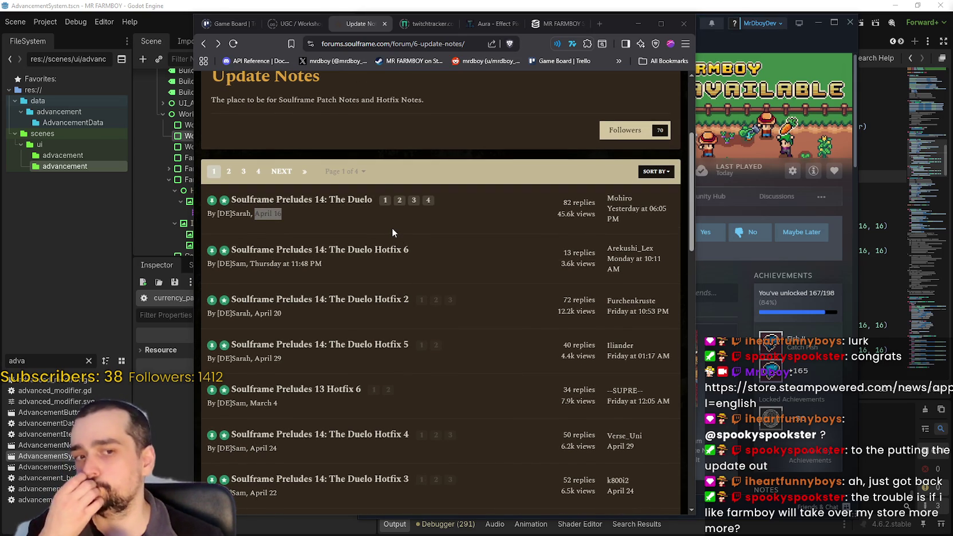
{"action": "left_click", "coordinate": [395, 230]}
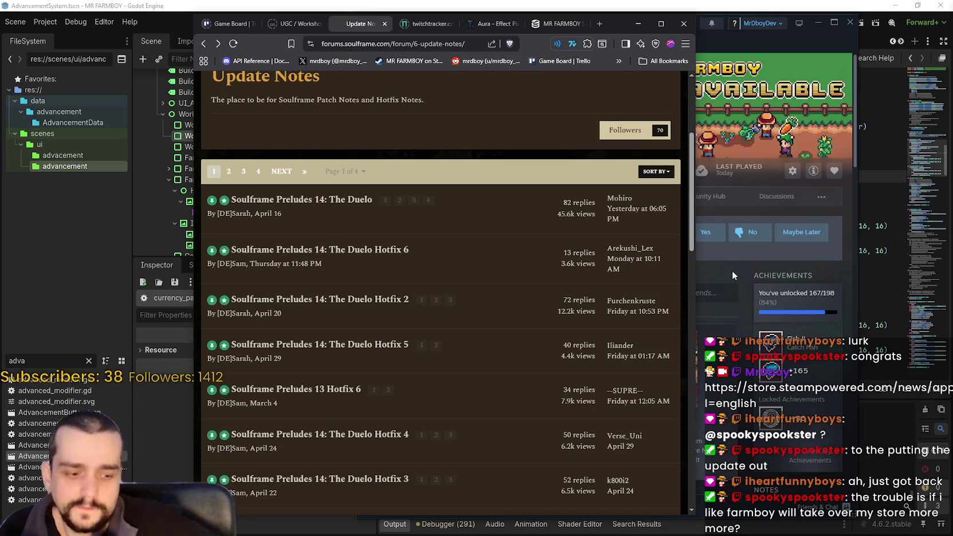
Step: Reload MR FARMBOY's SteamDB charts page for current player counts, then minimize the browser
{"action": "scroll", "coordinate": [474, 294], "scroll_direction": "up", "scroll_amount": 4}
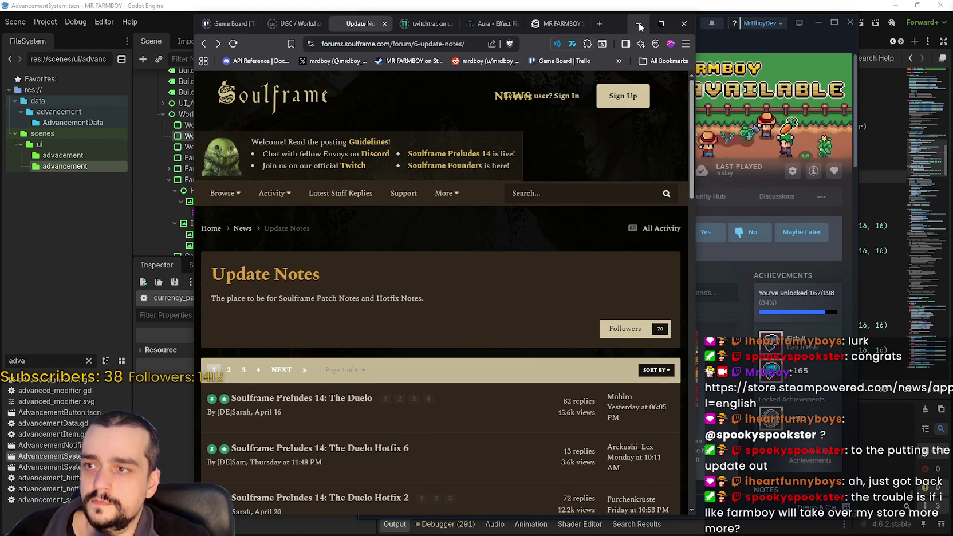
{"action": "left_click_drag", "start_coordinate": [609, 20], "coordinate": [581, 23]}
{"action": "left_click", "coordinate": [519, 28]}
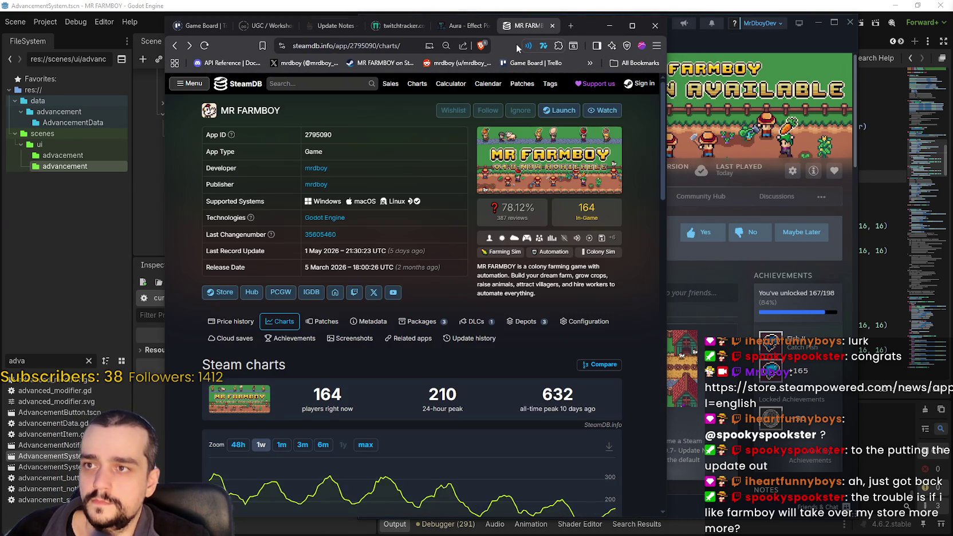
{"action": "right_click", "coordinate": [629, 347]}
{"action": "left_click", "coordinate": [661, 182]}
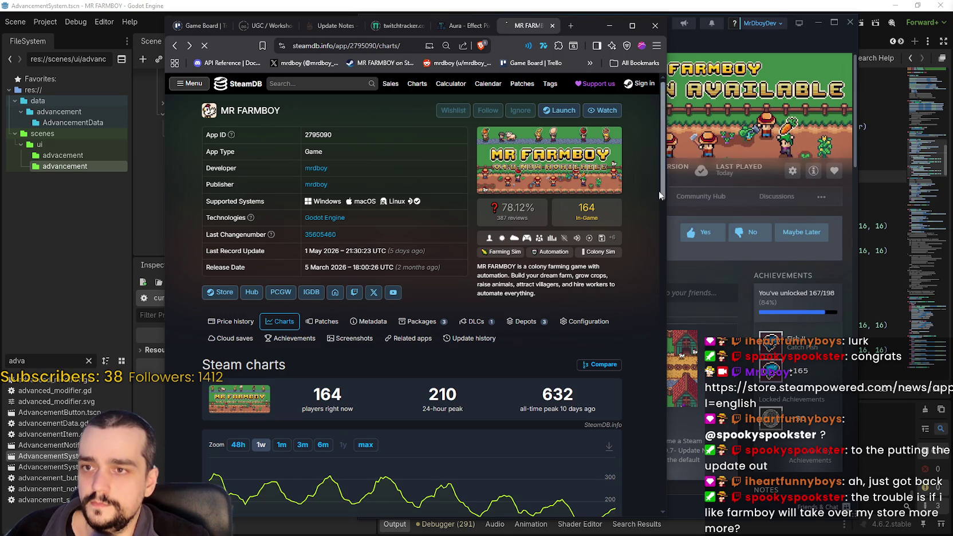
{"action": "scroll", "coordinate": [622, 337], "scroll_direction": "down", "scroll_amount": 4}
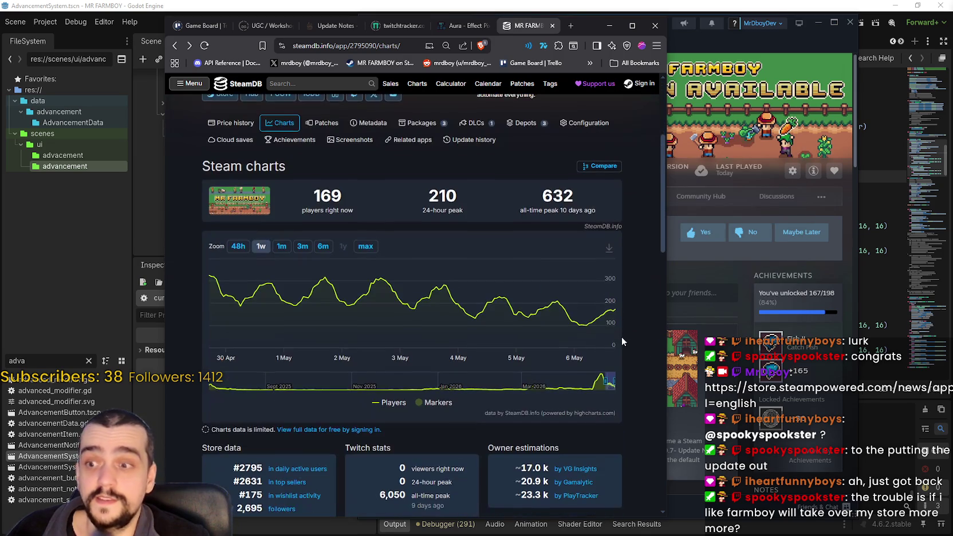
{"action": "left_click", "coordinate": [609, 25]}
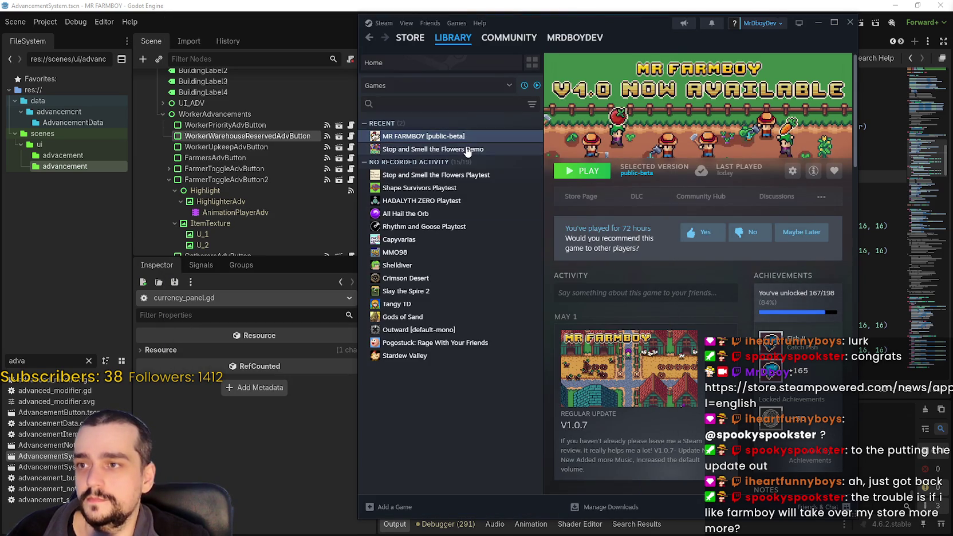
Step: Open MR FARMBOY [public-beta] in the Library, checking Downloads and its Game Versions & Betas branch
{"action": "left_click", "coordinate": [469, 148]}
{"action": "left_click", "coordinate": [473, 137]}
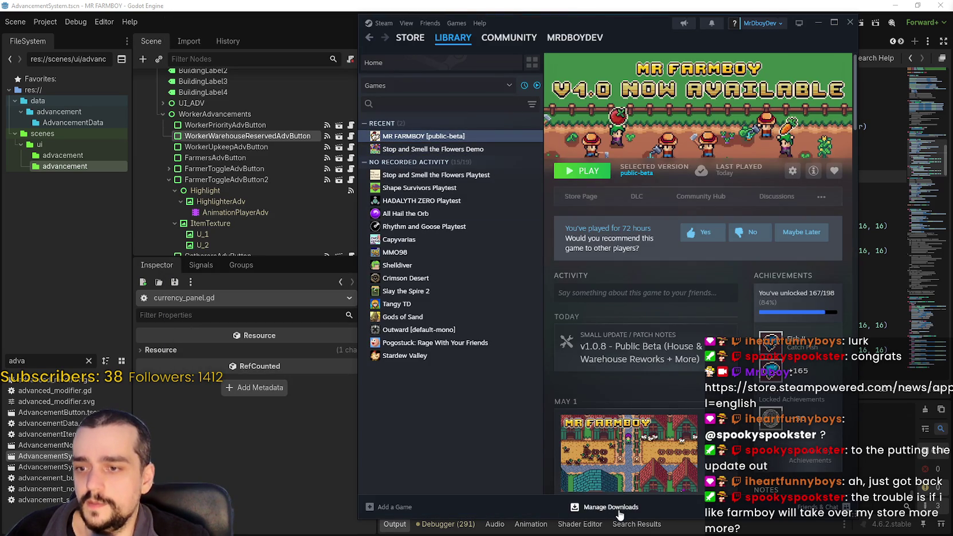
{"action": "scroll", "coordinate": [638, 433], "scroll_direction": "down", "scroll_amount": 5}
{"action": "scroll", "coordinate": [637, 383], "scroll_direction": "up", "scroll_amount": 5}
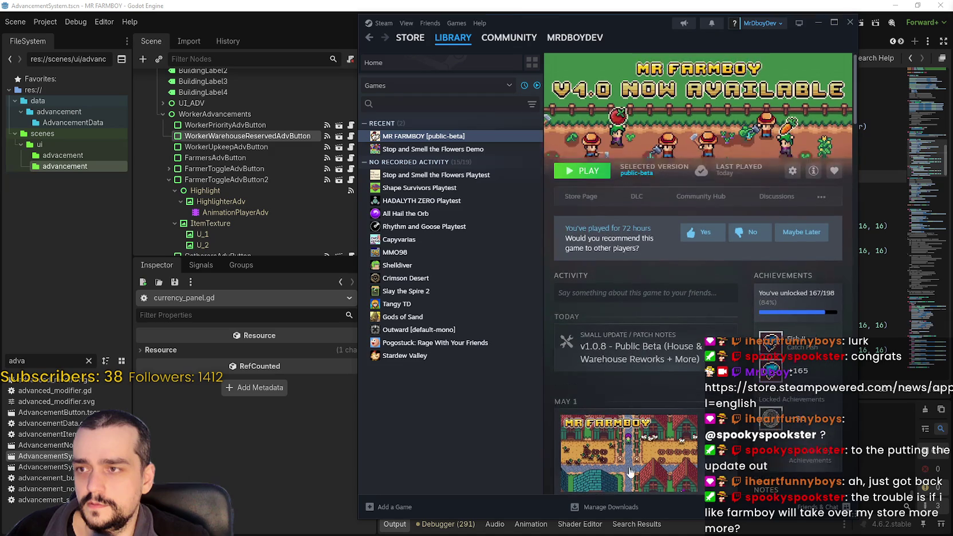
{"action": "scroll", "coordinate": [618, 457], "scroll_direction": "down", "scroll_amount": 10}
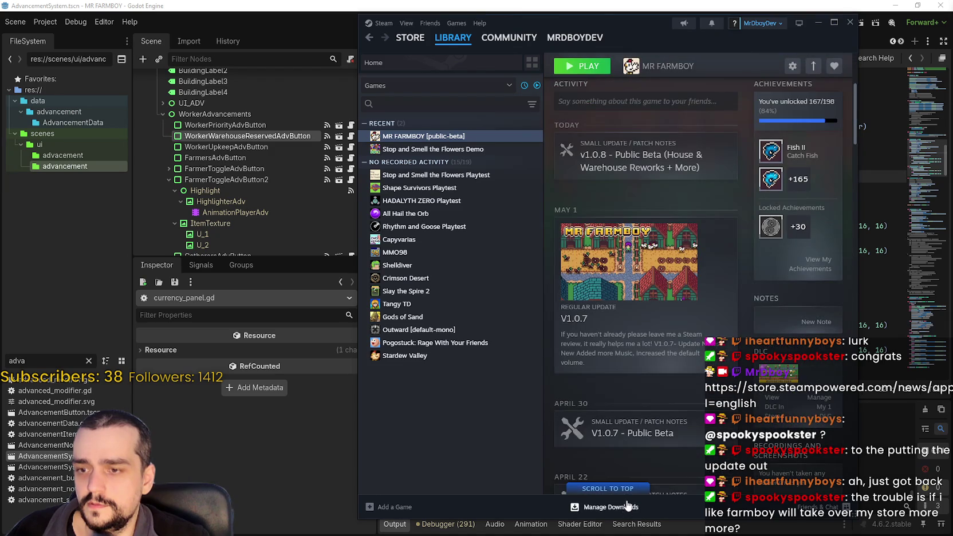
{"action": "left_click", "coordinate": [608, 507]}
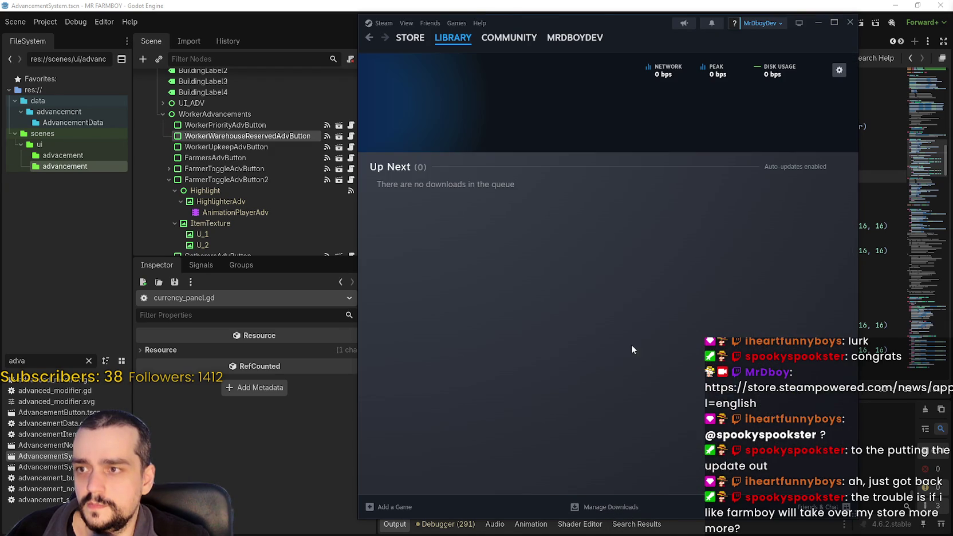
{"action": "left_click", "coordinate": [452, 38]}
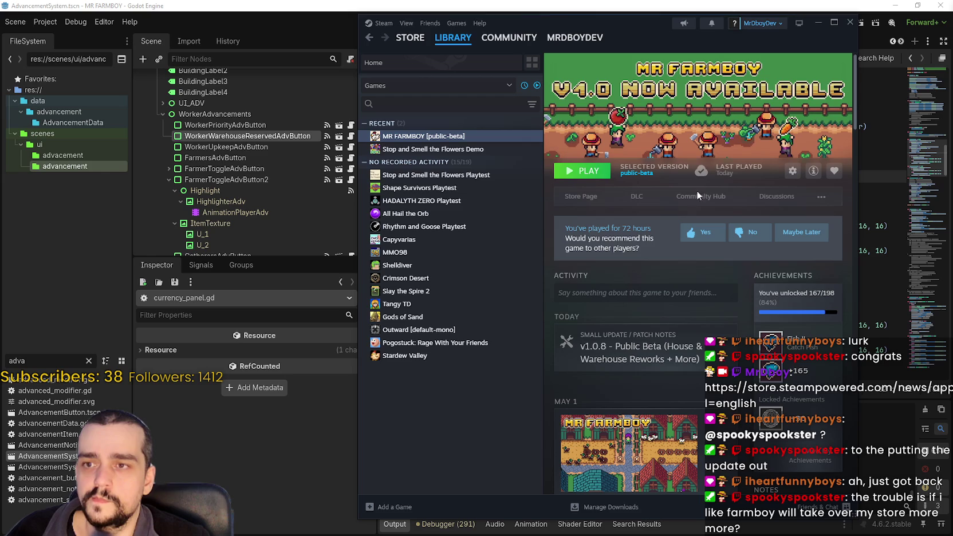
{"action": "left_click", "coordinate": [636, 174]}
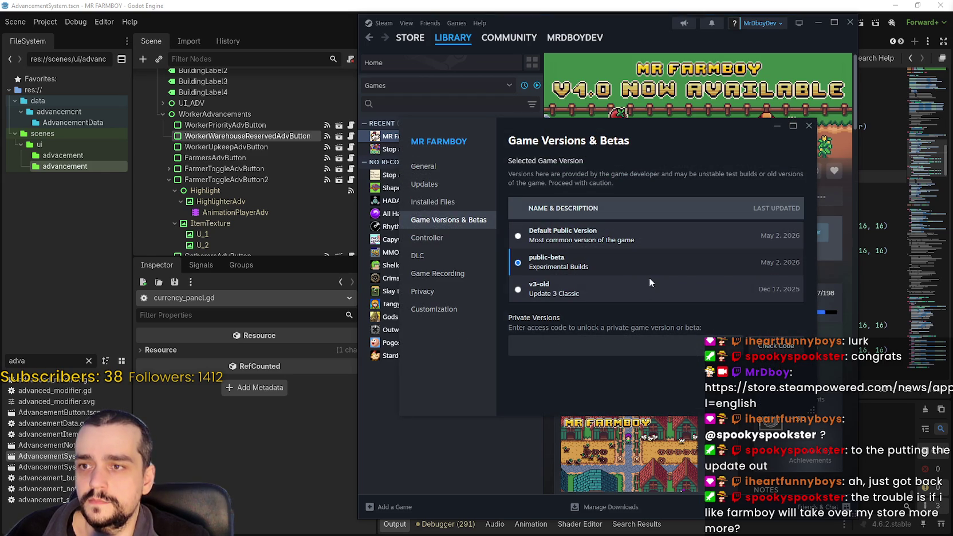
{"action": "left_click", "coordinate": [809, 126]}
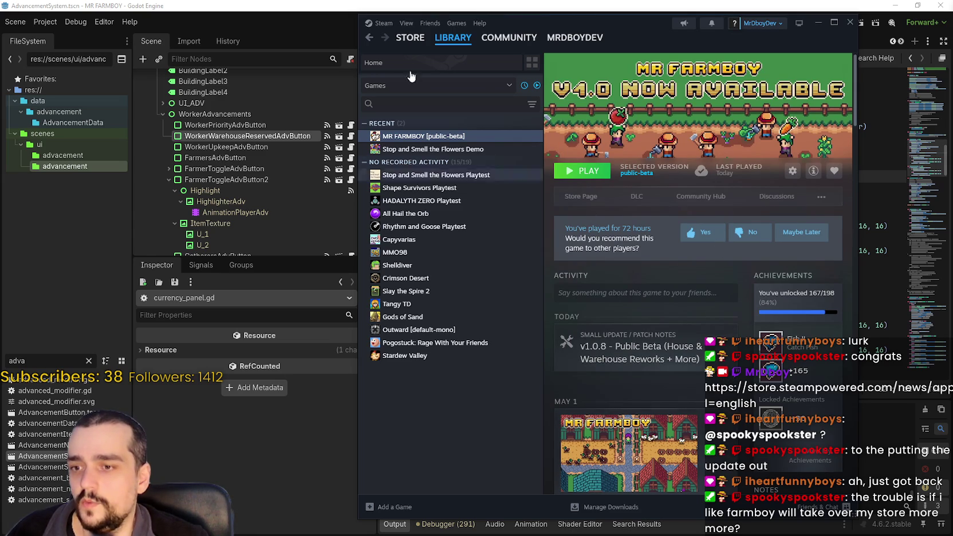
Step: Return to the MR FARMBOY library page and go to its store page
{"action": "left_click", "coordinate": [424, 149]}
{"action": "left_click", "coordinate": [424, 136]}
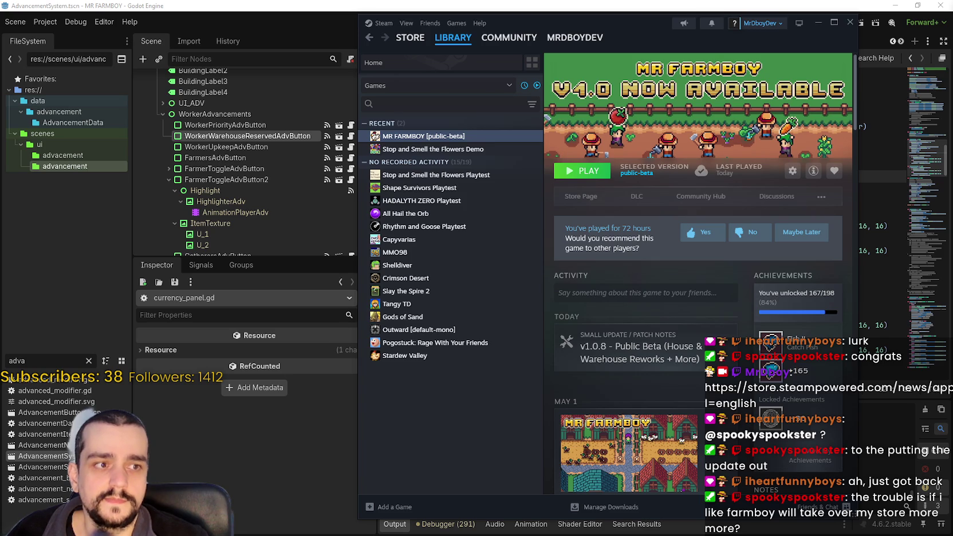
{"action": "left_click", "coordinate": [467, 149]}
{"action": "left_click", "coordinate": [458, 150]}
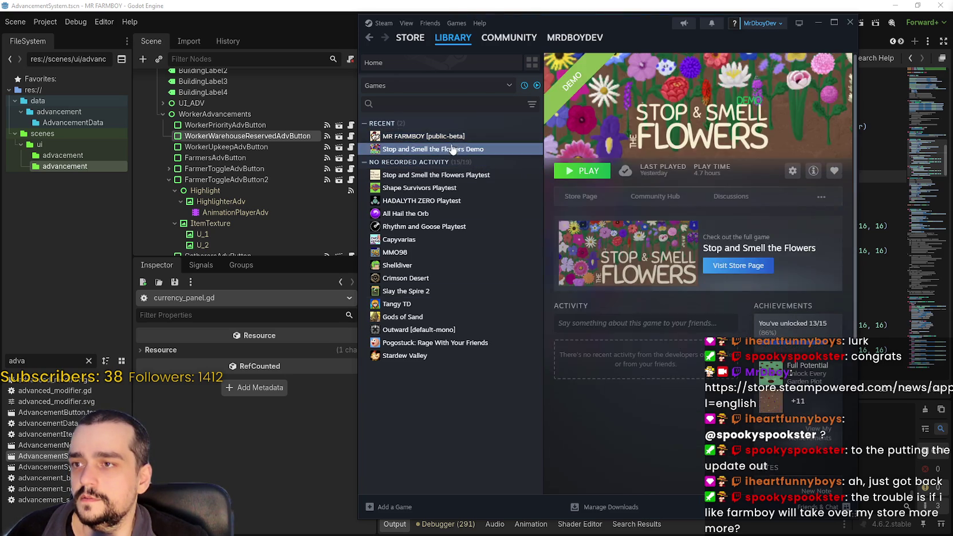
{"action": "left_click", "coordinate": [590, 196]}
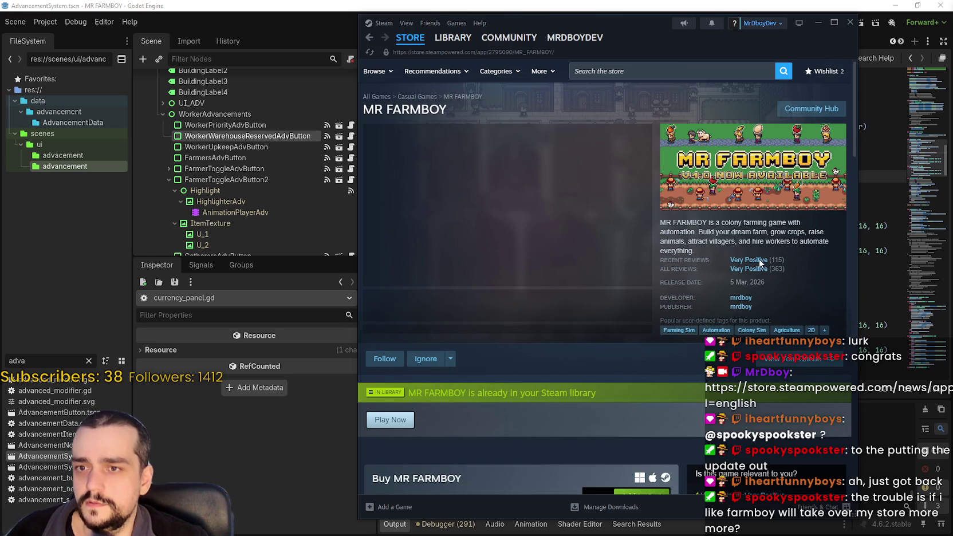
Step: Open MR FARMBOY's Community Hub reviews sorted by Most Recent in all languages
{"action": "left_click", "coordinate": [811, 108]}
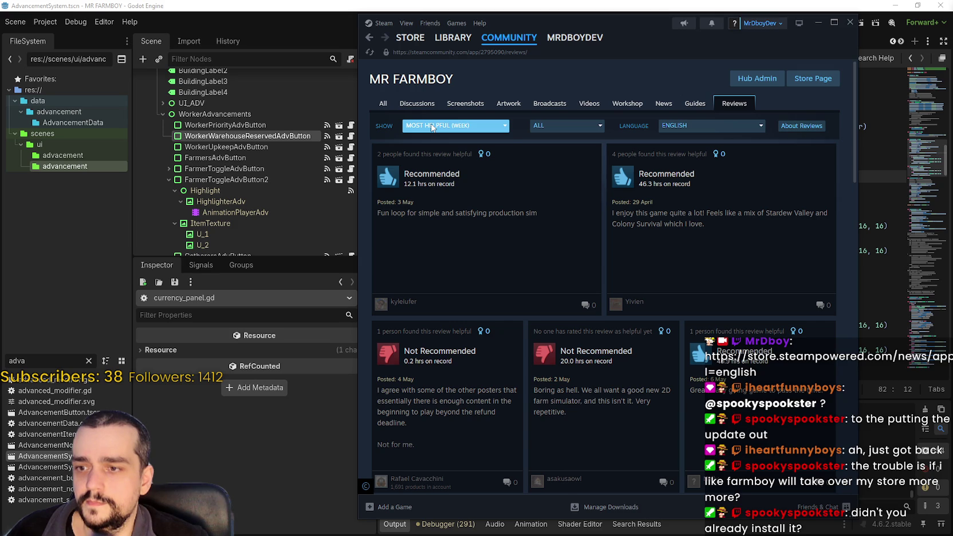
{"action": "left_click", "coordinate": [433, 128]}
{"action": "left_click", "coordinate": [435, 222]}
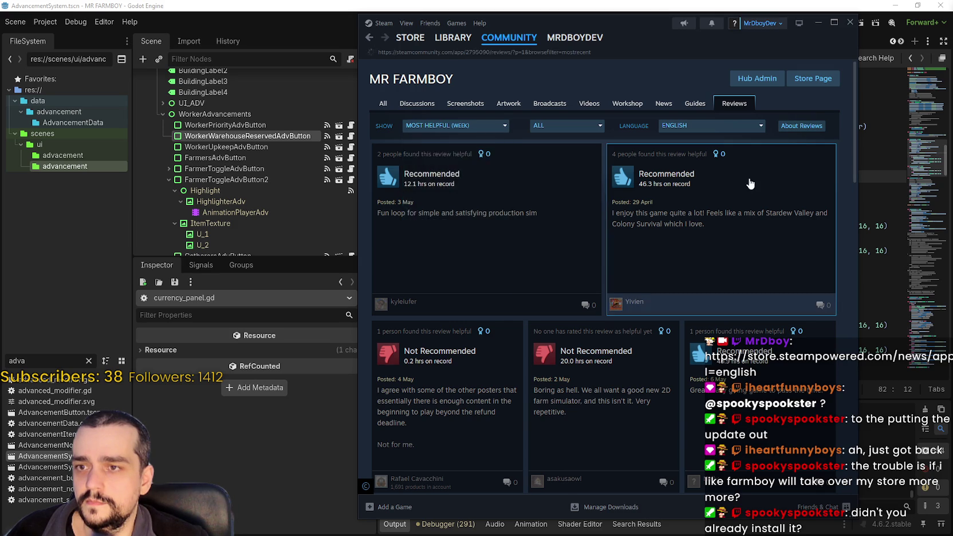
{"action": "left_click", "coordinate": [687, 126]}
{"action": "left_click", "coordinate": [687, 135]}
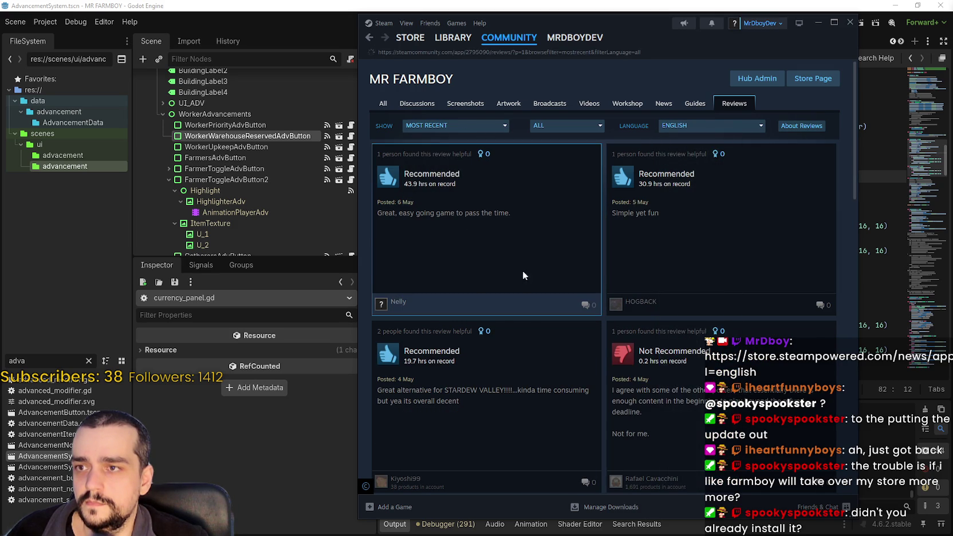
Step: Read the four newest reviews in full one after another
{"action": "left_click", "coordinate": [532, 286]}
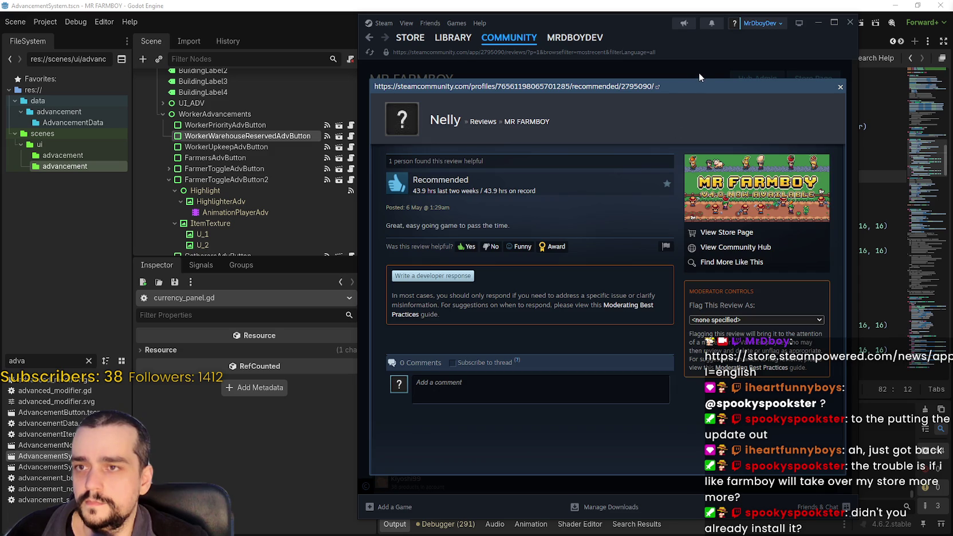
{"action": "left_click", "coordinate": [698, 73]}
{"action": "left_click", "coordinate": [709, 189]}
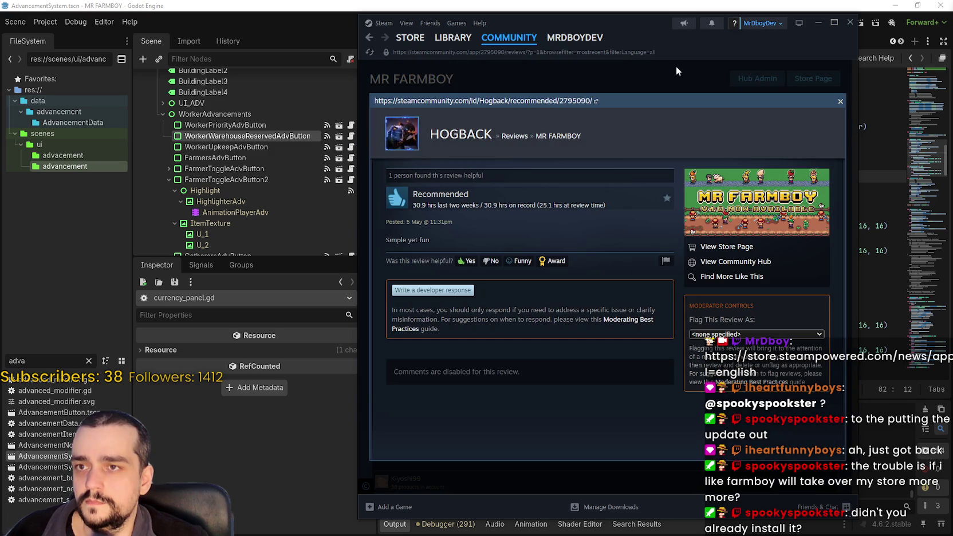
{"action": "left_click", "coordinate": [675, 67]}
{"action": "left_click", "coordinate": [502, 251]}
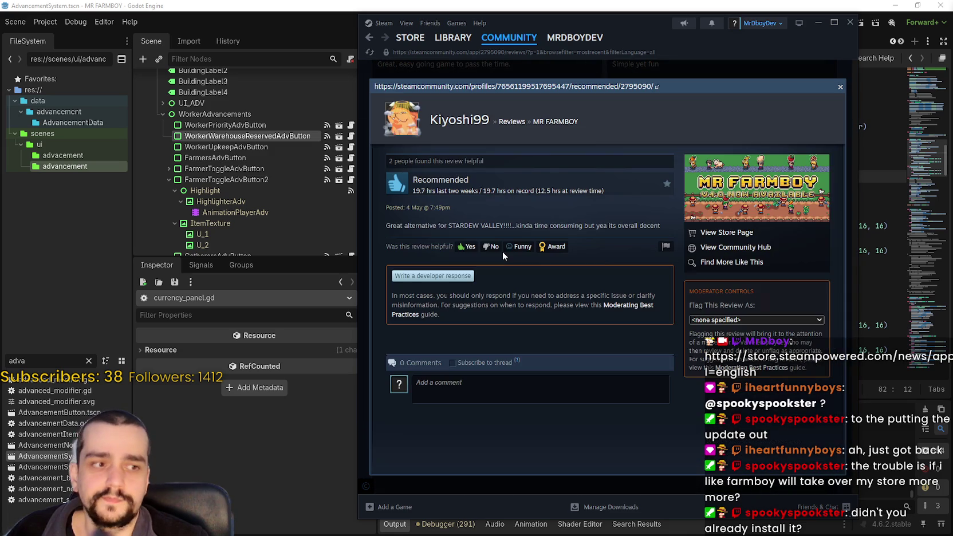
{"action": "left_click", "coordinate": [617, 71]}
{"action": "scroll", "coordinate": [528, 313], "scroll_direction": "down", "scroll_amount": 2}
{"action": "left_click", "coordinate": [549, 315]}
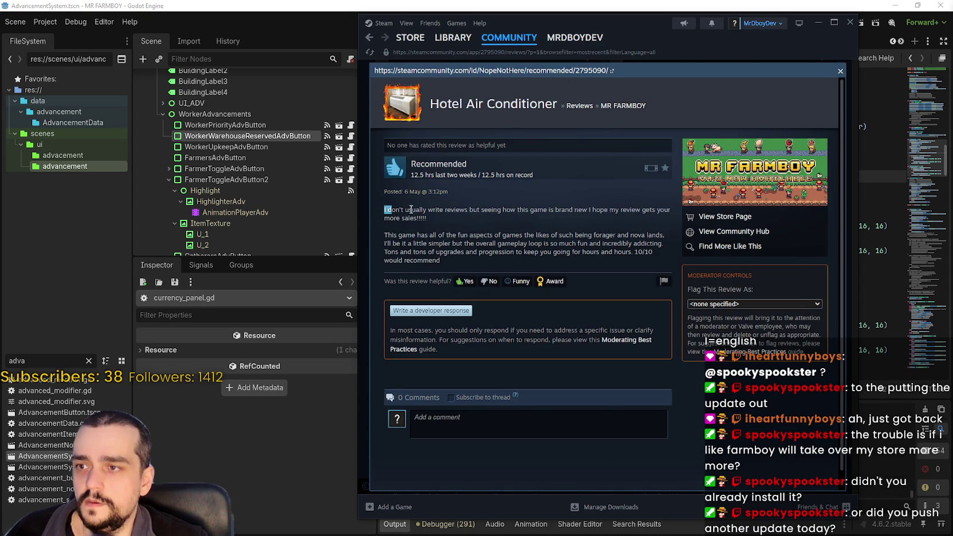
{"action": "left_click_drag", "start_coordinate": [385, 209], "coordinate": [509, 210]}
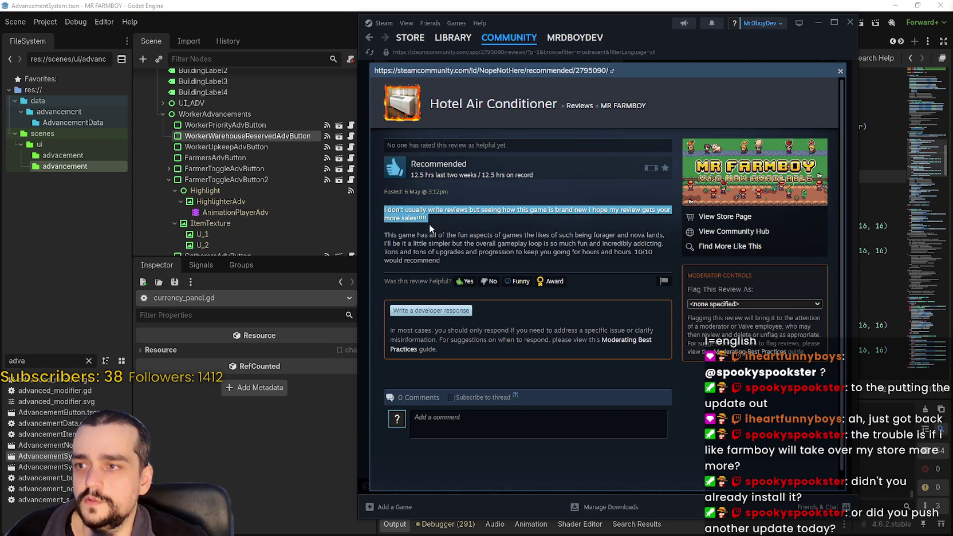
{"action": "left_click", "coordinate": [390, 236]}
{"action": "left_click_drag", "start_coordinate": [435, 238], "coordinate": [539, 237]}
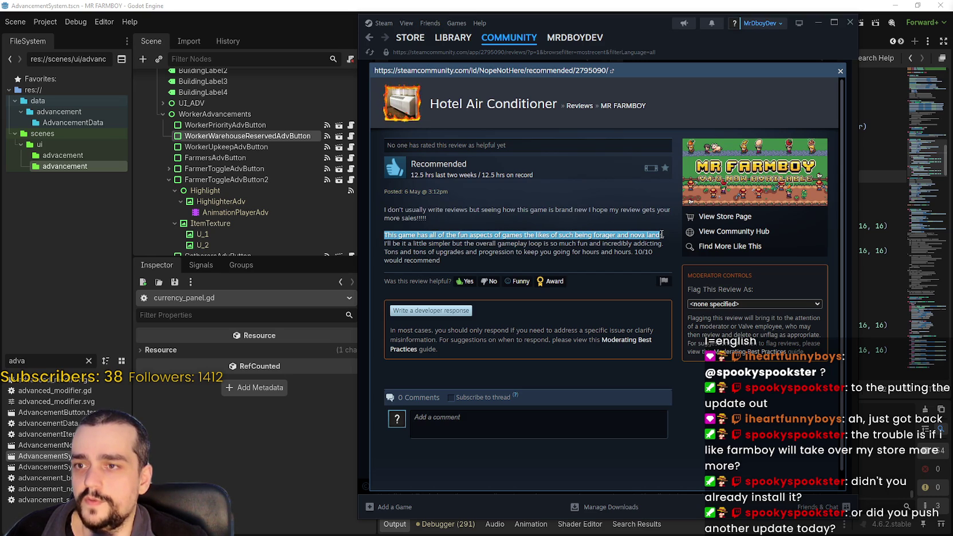
{"action": "left_click_drag", "start_coordinate": [664, 234], "coordinate": [415, 243]}
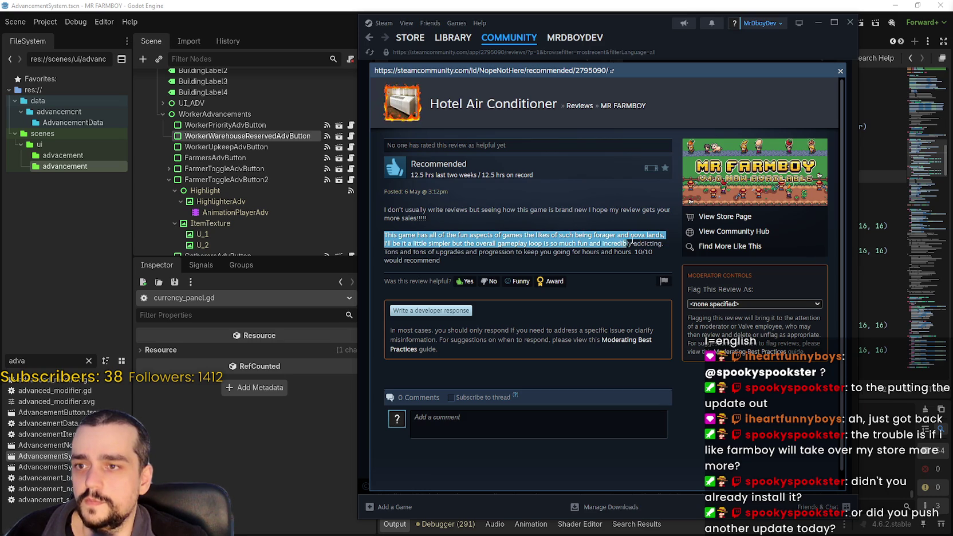
{"action": "mouse_move", "coordinate": [660, 245]}
{"action": "left_mouse_down"}
{"action": "mouse_move", "coordinate": [405, 252]}
{"action": "mouse_move", "coordinate": [491, 244]}
{"action": "mouse_move", "coordinate": [474, 260]}
{"action": "left_mouse_up"}
{"action": "left_click_drag", "start_coordinate": [592, 252], "coordinate": [653, 252]}
{"action": "mouse_move", "coordinate": [396, 217]}
{"action": "left_mouse_down"}
{"action": "mouse_move", "coordinate": [387, 238]}
{"action": "mouse_move", "coordinate": [405, 261]}
{"action": "left_mouse_up"}
{"action": "left_click", "coordinate": [423, 229]}
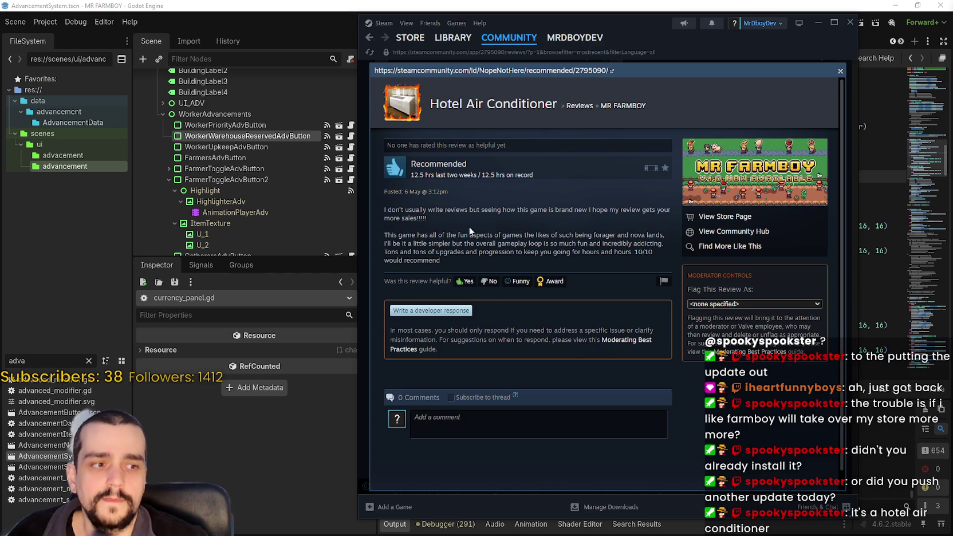
{"action": "left_click_drag", "start_coordinate": [406, 251], "coordinate": [426, 262]}
{"action": "left_click_drag", "start_coordinate": [451, 210], "coordinate": [448, 256]}
{"action": "mouse_move", "coordinate": [428, 202]}
{"action": "left_mouse_down"}
{"action": "mouse_move", "coordinate": [434, 269]}
{"action": "mouse_move", "coordinate": [435, 245]}
{"action": "mouse_move", "coordinate": [584, 248]}
{"action": "mouse_move", "coordinate": [590, 262]}
{"action": "mouse_move", "coordinate": [595, 244]}
{"action": "mouse_move", "coordinate": [624, 258]}
{"action": "mouse_move", "coordinate": [633, 236]}
{"action": "mouse_move", "coordinate": [624, 255]}
{"action": "mouse_move", "coordinate": [632, 255]}
{"action": "left_mouse_up"}
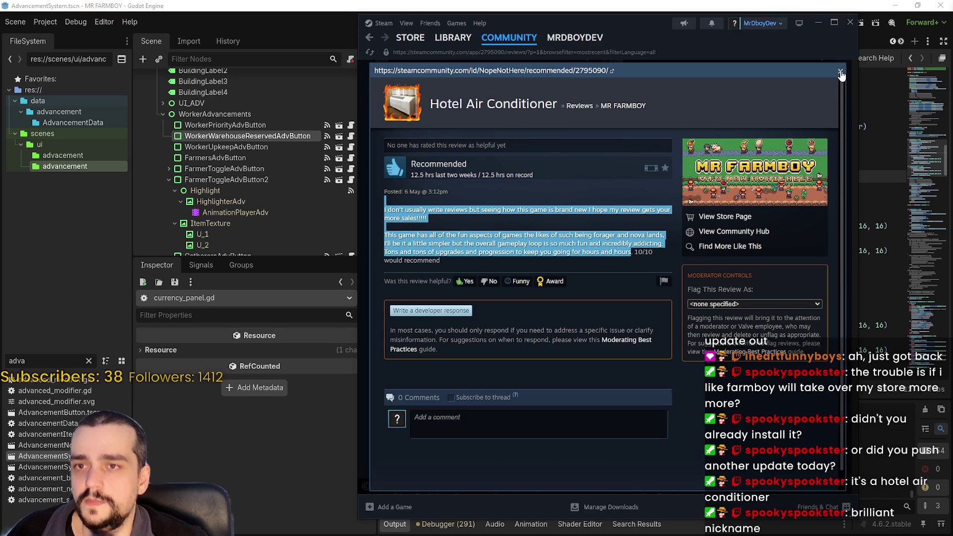
{"action": "left_click", "coordinate": [843, 73]}
Step: Scroll through MR FARMBOY's community reviews on the hub
{"action": "scroll", "coordinate": [699, 384], "scroll_direction": "down", "scroll_amount": 5}
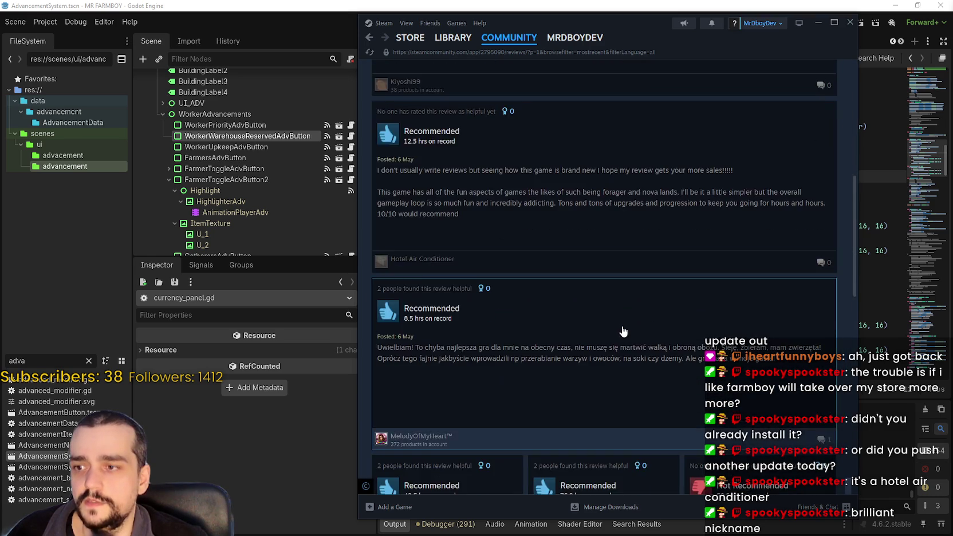
{"action": "scroll", "coordinate": [699, 384], "scroll_direction": "down", "scroll_amount": 4}
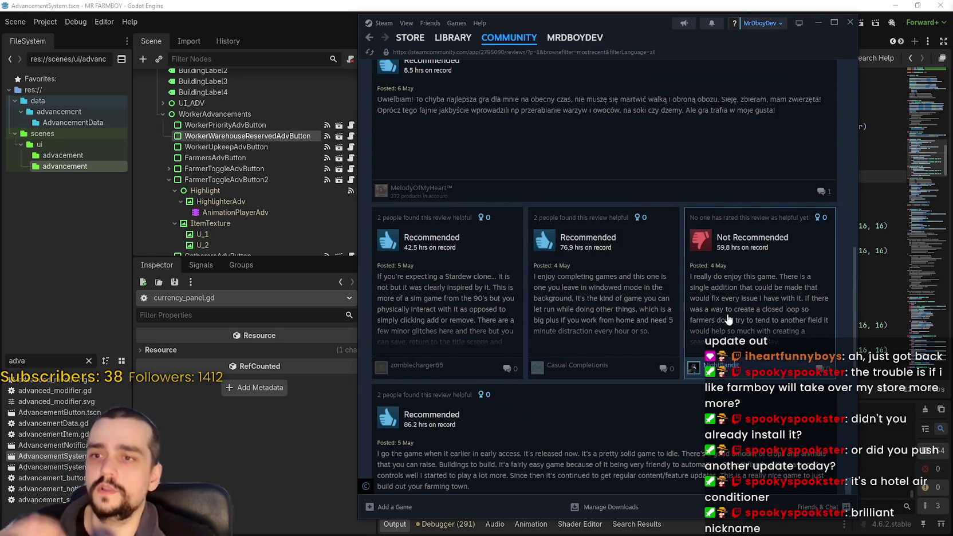
{"action": "scroll", "coordinate": [721, 324], "scroll_direction": "down", "scroll_amount": 4}
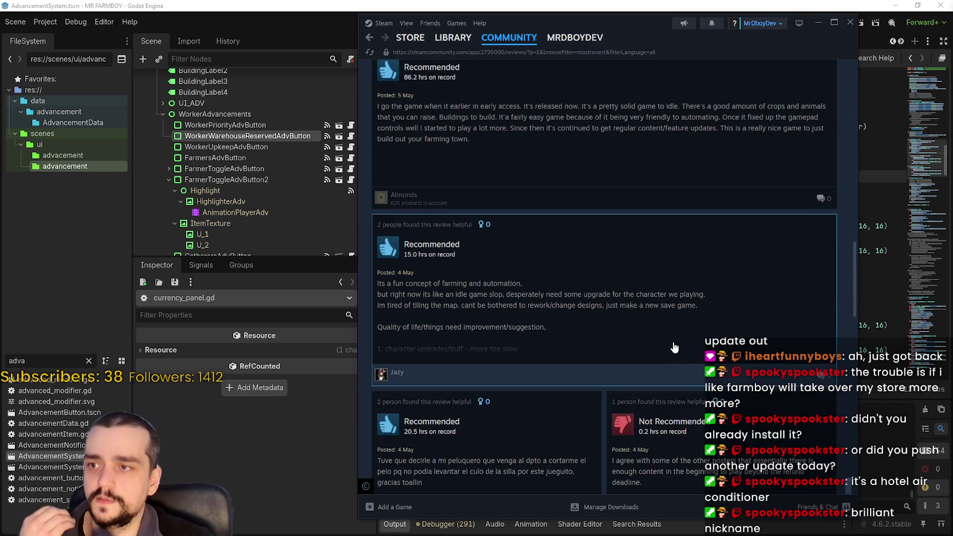
{"action": "scroll", "coordinate": [674, 347], "scroll_direction": "down", "scroll_amount": 2}
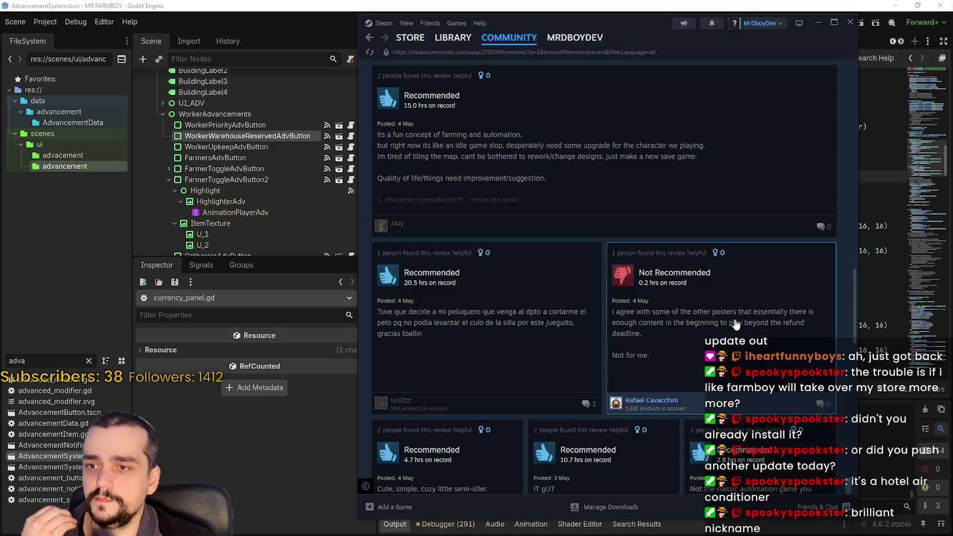
{"action": "scroll", "coordinate": [736, 325], "scroll_direction": "down", "scroll_amount": 5}
{"action": "scroll", "coordinate": [615, 274], "scroll_direction": "up", "scroll_amount": 15}
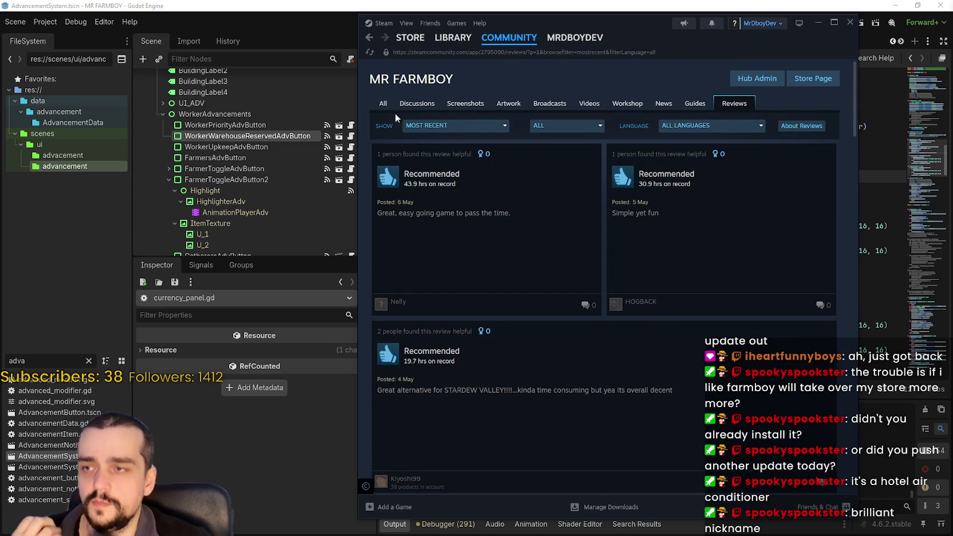
Step: Go to MR FARMBOY's store page and read the Orden customer review
{"action": "left_click", "coordinate": [812, 78]}
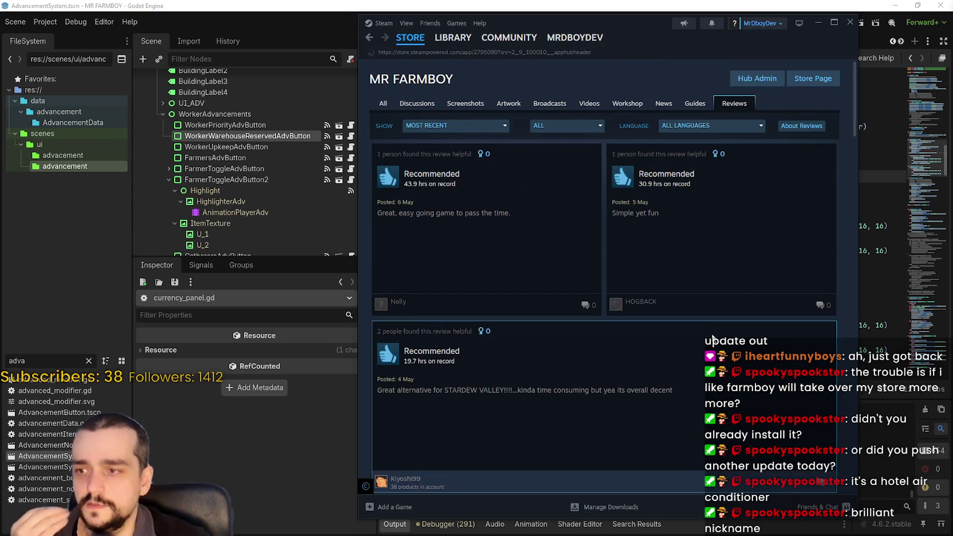
{"action": "scroll", "coordinate": [702, 329], "scroll_direction": "down", "scroll_amount": 20}
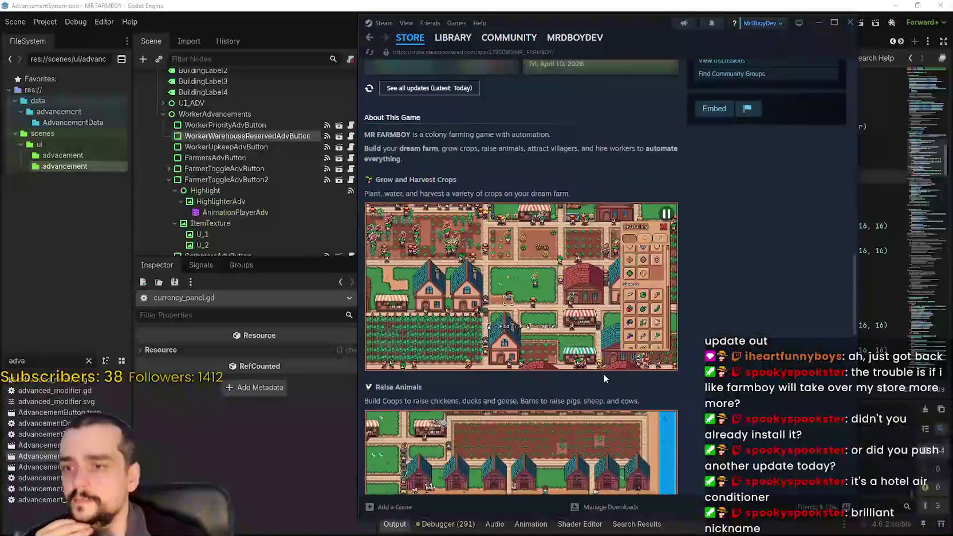
{"action": "scroll", "coordinate": [606, 365], "scroll_direction": "down", "scroll_amount": 10}
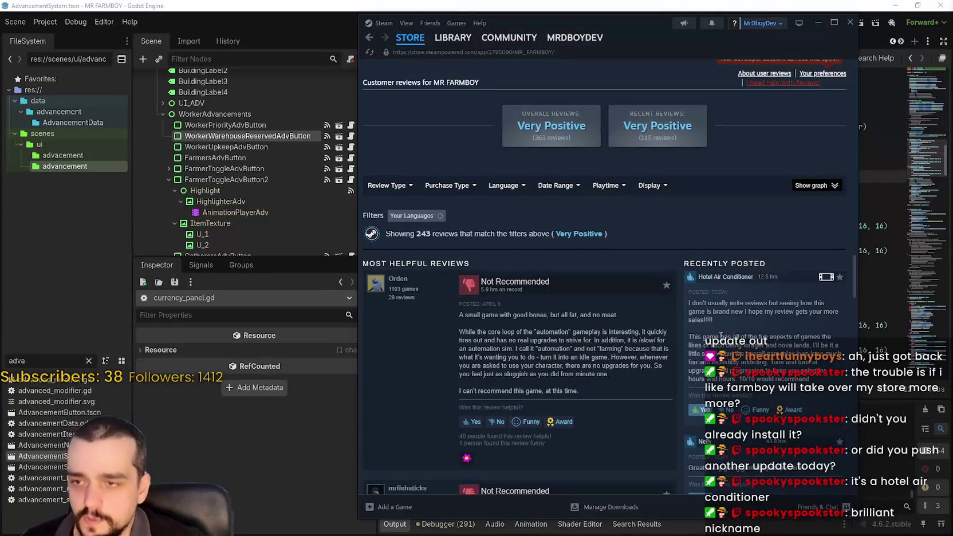
{"action": "scroll", "coordinate": [454, 218], "scroll_direction": "down", "scroll_amount": 4}
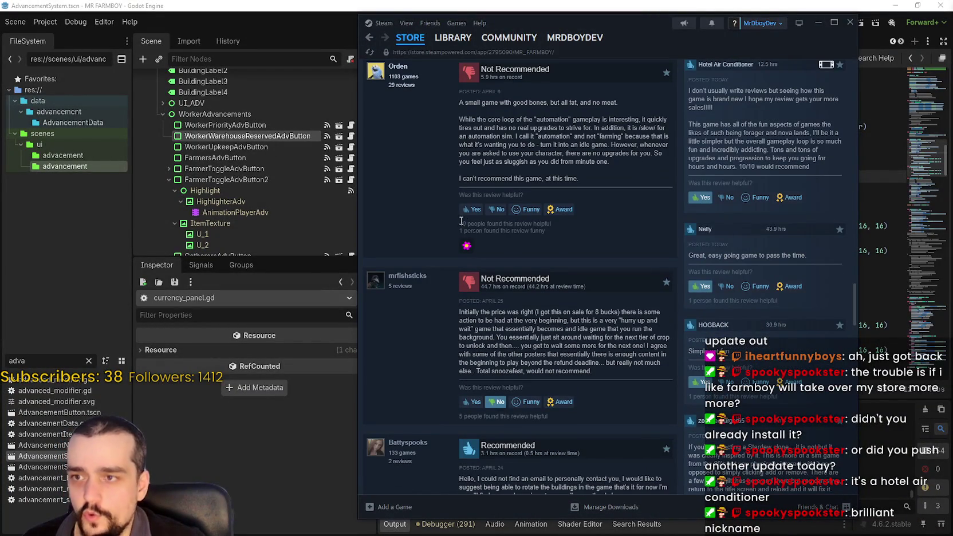
{"action": "left_click_drag", "start_coordinate": [480, 66], "coordinate": [578, 222]}
{"action": "left_click", "coordinate": [506, 325]}
Step: Browse the remaining customer reviews, then return to the top of the store page
{"action": "scroll", "coordinate": [506, 324], "scroll_direction": "up", "scroll_amount": 1}
{"action": "scroll", "coordinate": [515, 332], "scroll_direction": "down", "scroll_amount": 8}
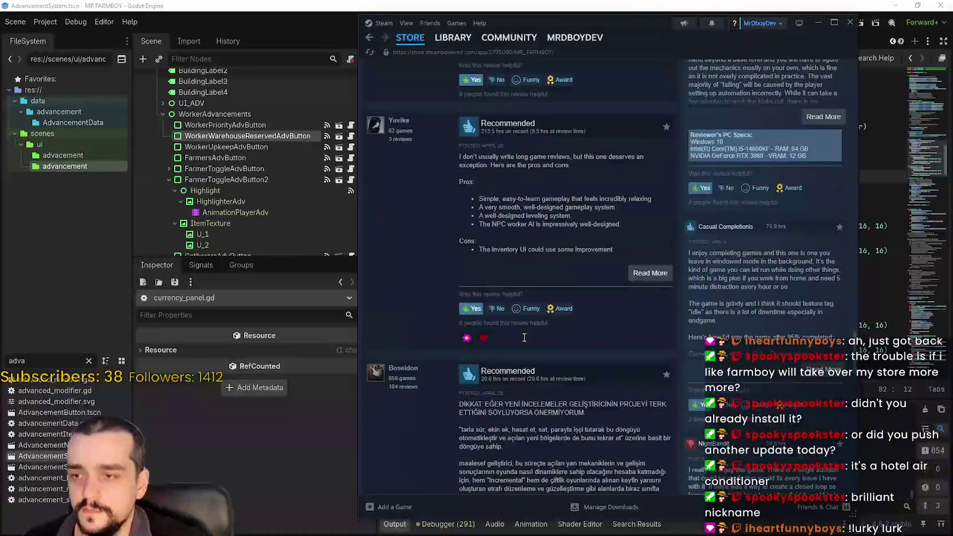
{"action": "scroll", "coordinate": [524, 337], "scroll_direction": "down", "scroll_amount": 7}
{"action": "scroll", "coordinate": [524, 338], "scroll_direction": "up", "scroll_amount": 5}
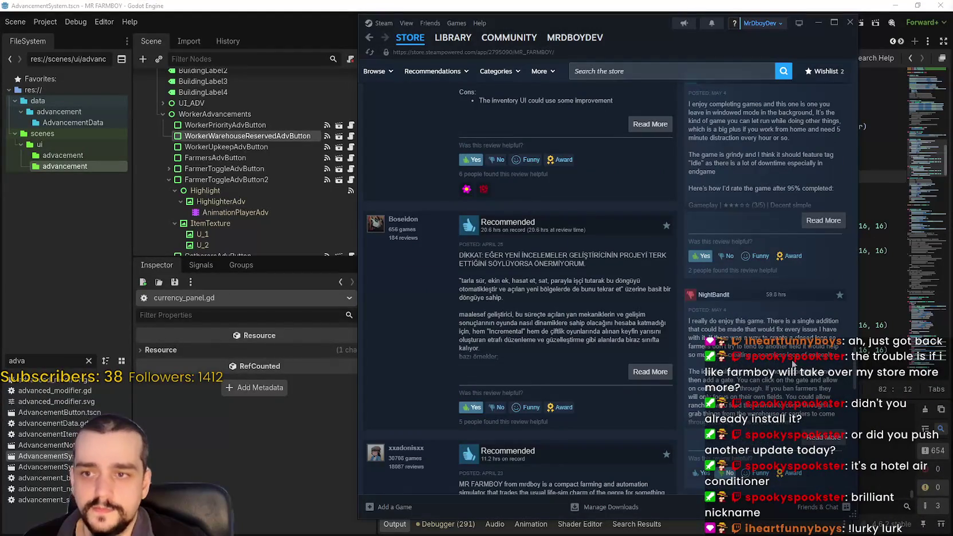
{"action": "scroll", "coordinate": [821, 373], "scroll_direction": "down", "scroll_amount": 1}
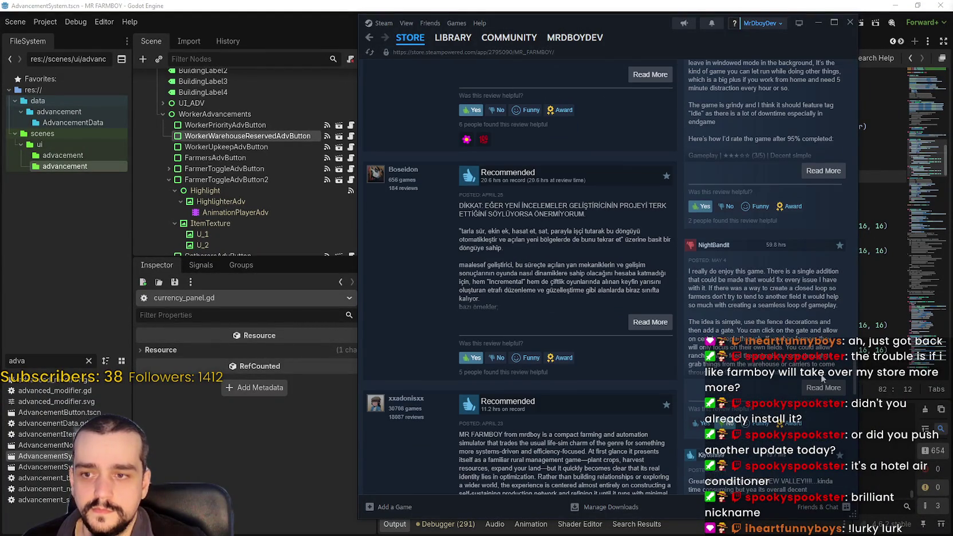
{"action": "scroll", "coordinate": [783, 484], "scroll_direction": "down", "scroll_amount": 2}
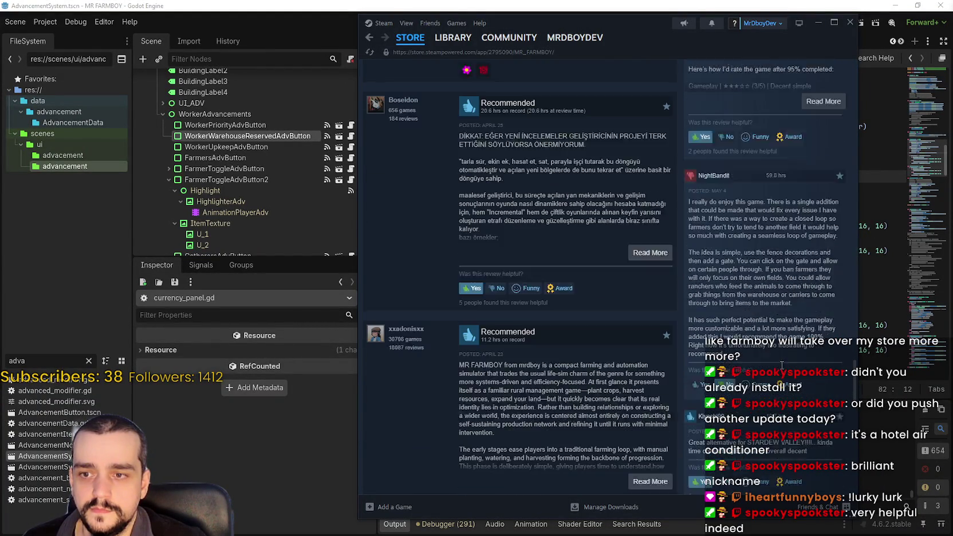
{"action": "scroll", "coordinate": [784, 484], "scroll_direction": "down", "scroll_amount": 8}
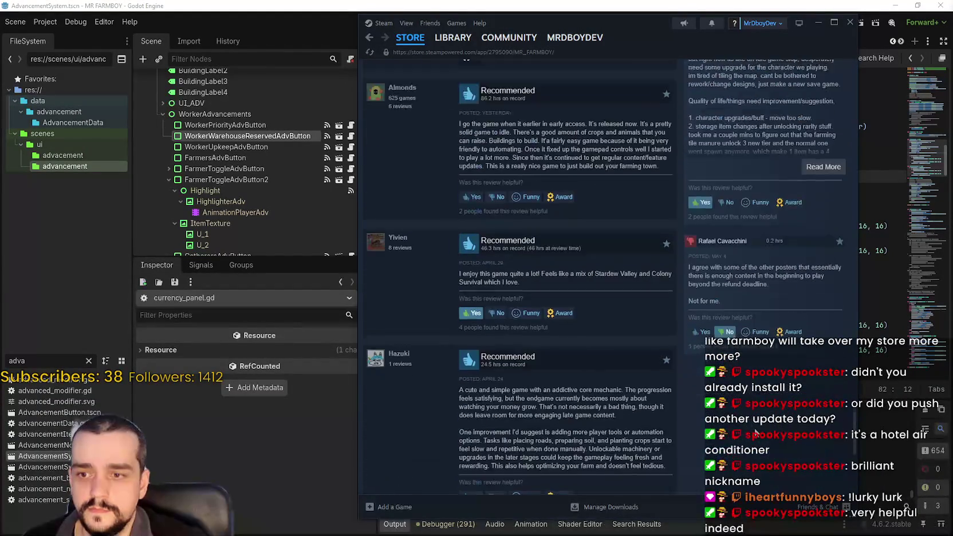
{"action": "scroll", "coordinate": [755, 431], "scroll_direction": "up", "scroll_amount": 10}
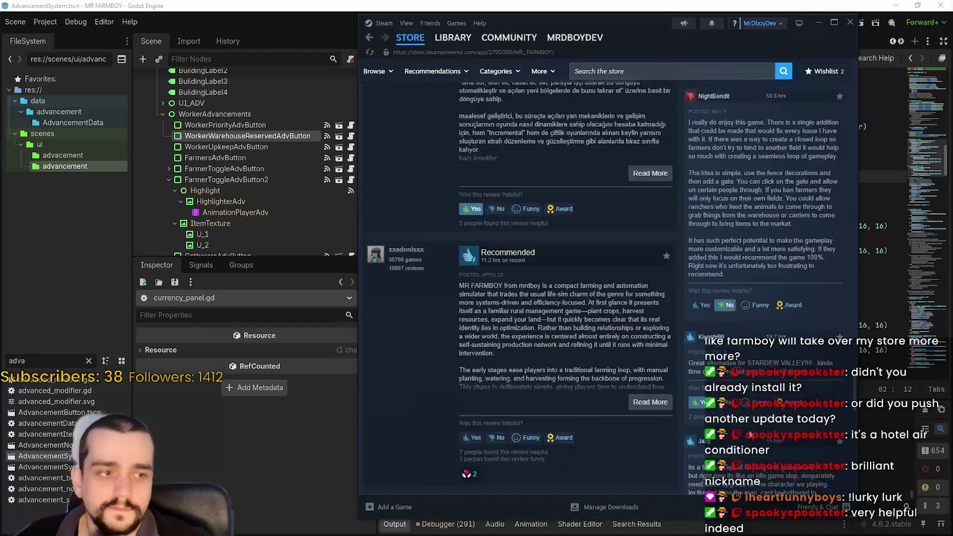
{"action": "scroll", "coordinate": [745, 422], "scroll_direction": "up", "scroll_amount": 10}
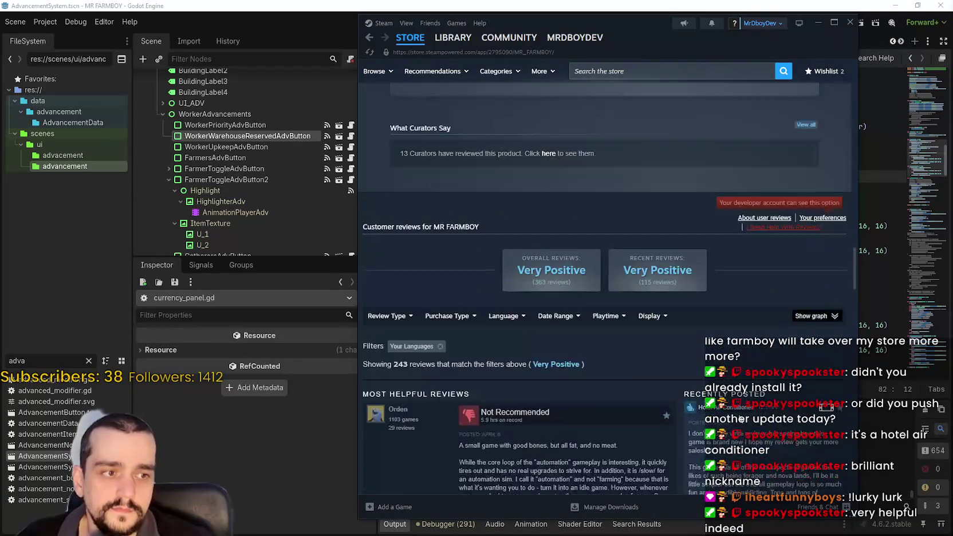
{"action": "scroll", "coordinate": [700, 412], "scroll_direction": "down", "scroll_amount": 5}
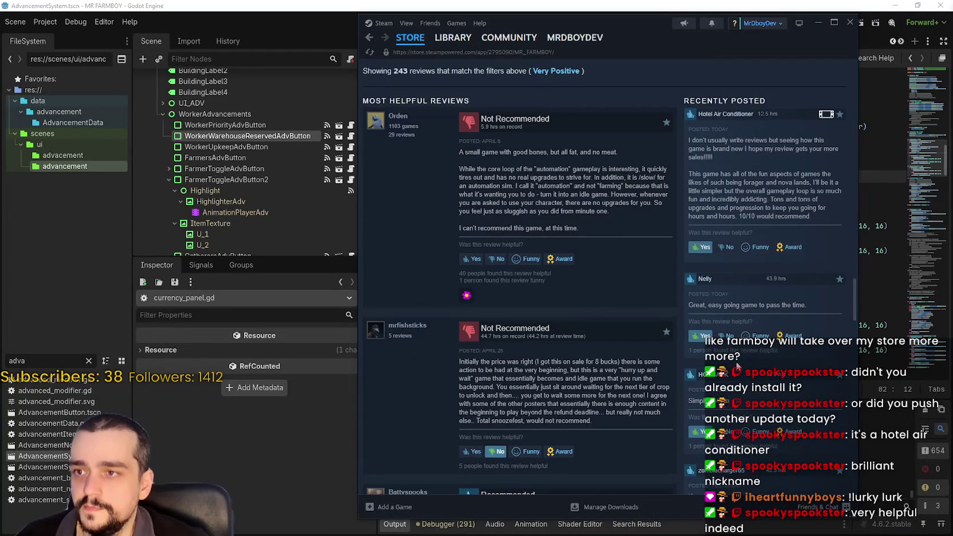
{"action": "scroll", "coordinate": [714, 350], "scroll_direction": "down", "scroll_amount": 2}
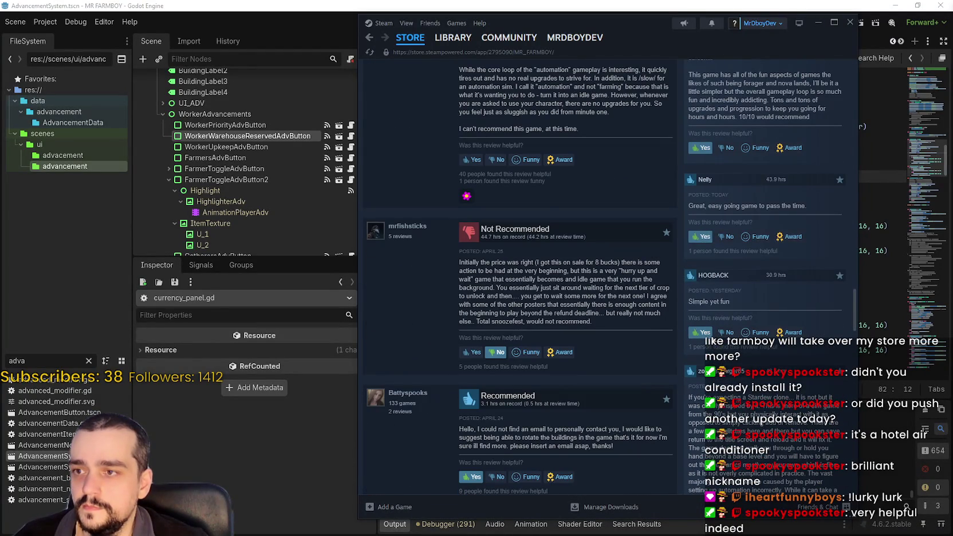
{"action": "scroll", "coordinate": [536, 274], "scroll_direction": "up", "scroll_amount": 2}
{"action": "scroll", "coordinate": [453, 373], "scroll_direction": "down", "scroll_amount": 3}
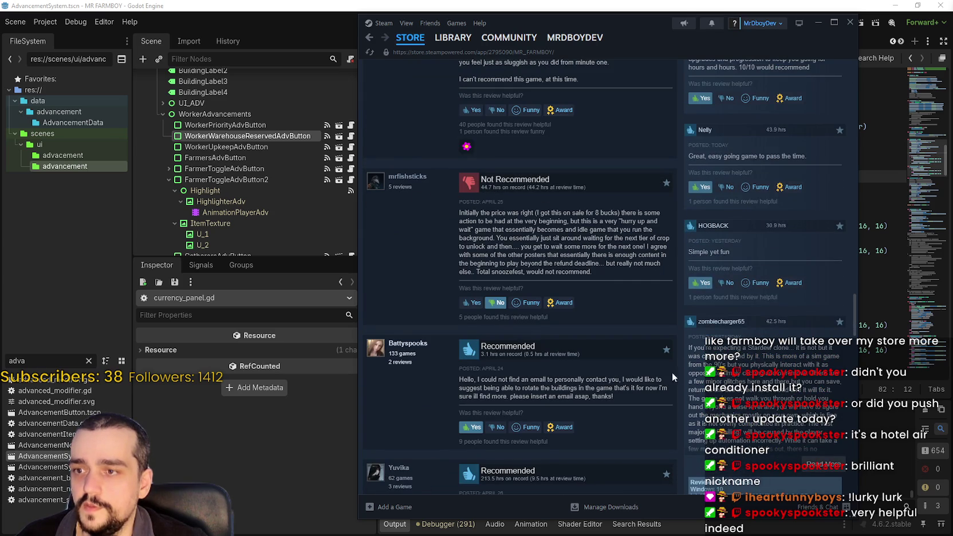
{"action": "scroll", "coordinate": [659, 438], "scroll_direction": "up", "scroll_amount": 5}
{"action": "scroll", "coordinate": [651, 429], "scroll_direction": "down", "scroll_amount": 1}
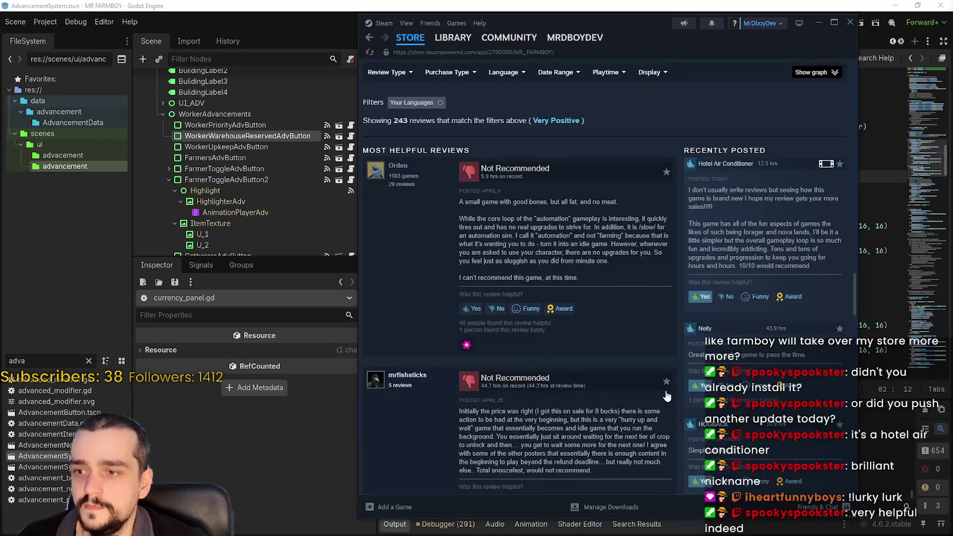
{"action": "scroll", "coordinate": [666, 401], "scroll_direction": "down", "scroll_amount": 2}
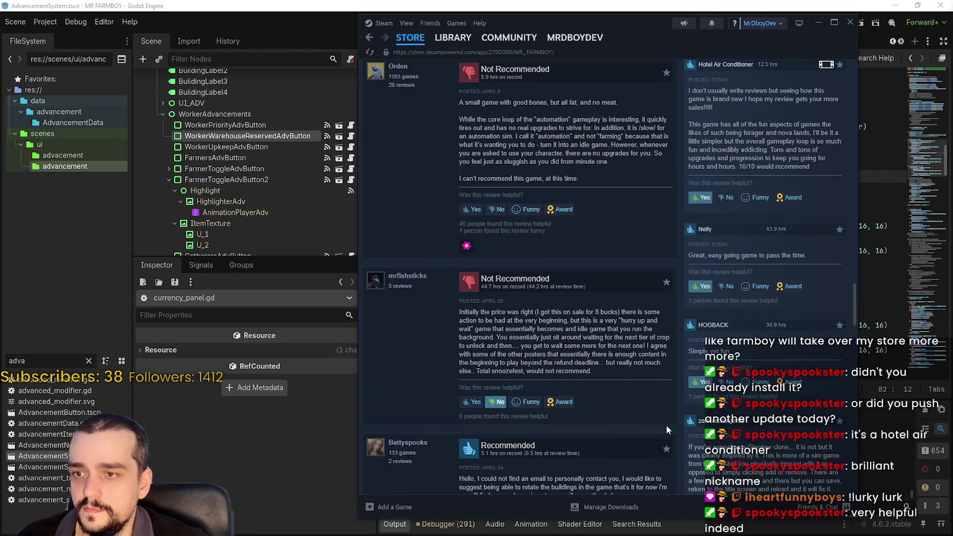
{"action": "scroll", "coordinate": [667, 422], "scroll_direction": "up", "scroll_amount": 15}
{"action": "scroll", "coordinate": [660, 407], "scroll_direction": "up", "scroll_amount": 20}
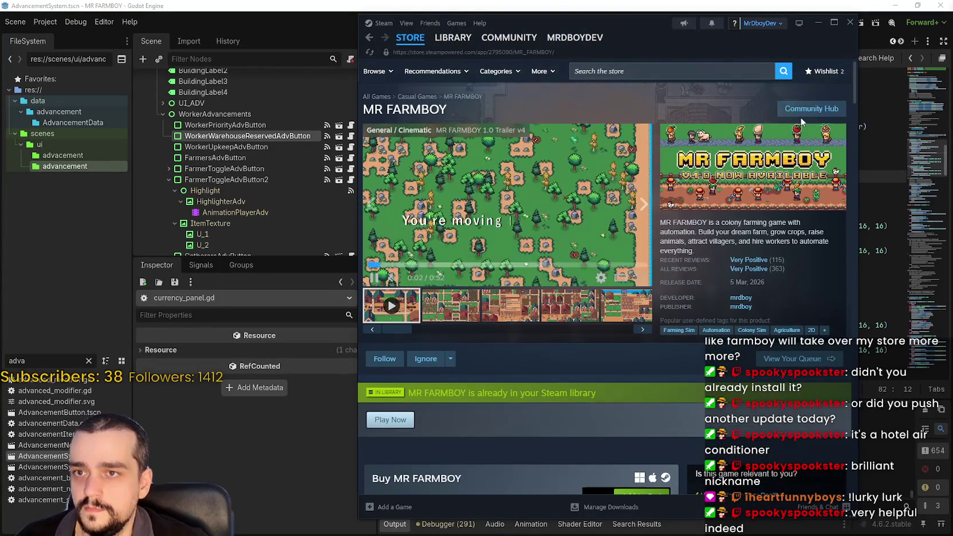
Step: Open MR FARMBOY from the Steam library and launch it
{"action": "left_click", "coordinate": [798, 116]}
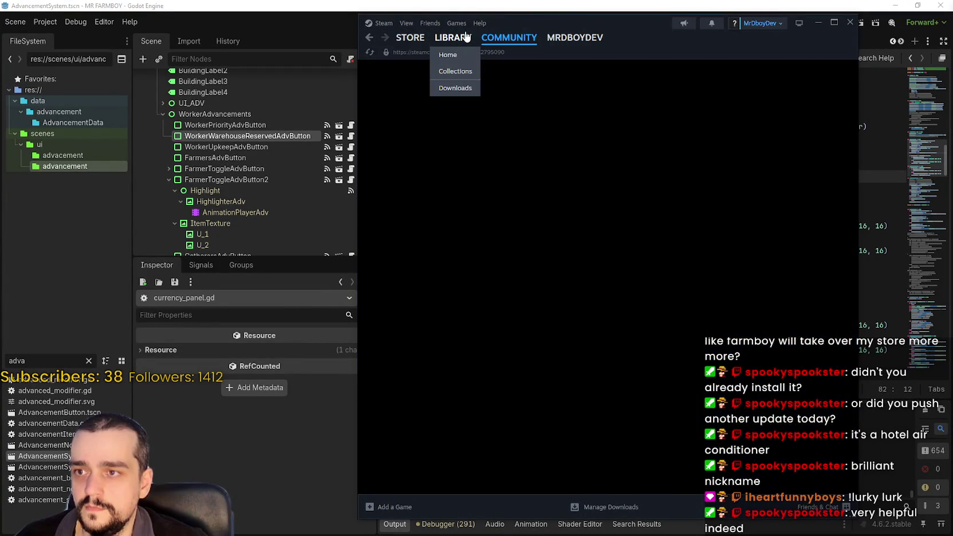
{"action": "left_click", "coordinate": [467, 36]}
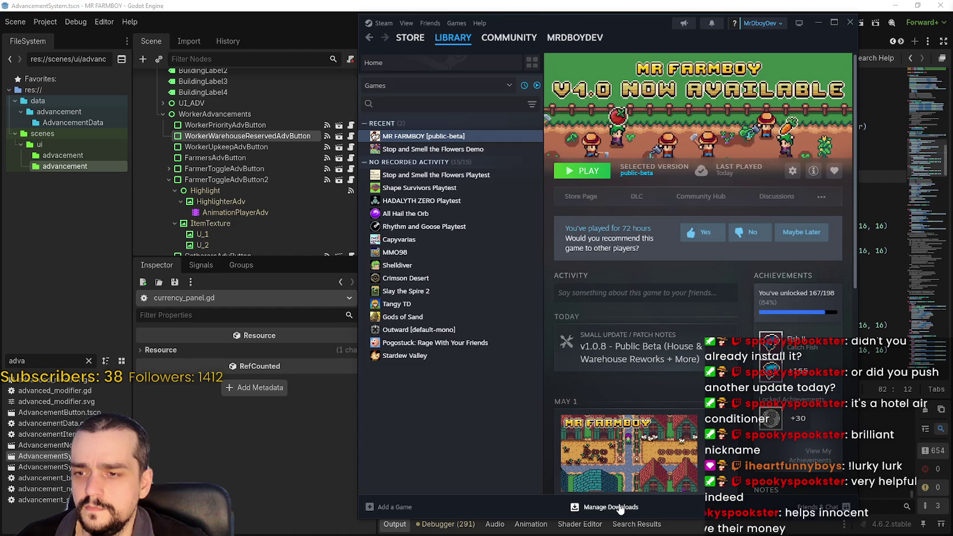
{"action": "left_click", "coordinate": [620, 507]}
{"action": "left_click", "coordinate": [472, 59]}
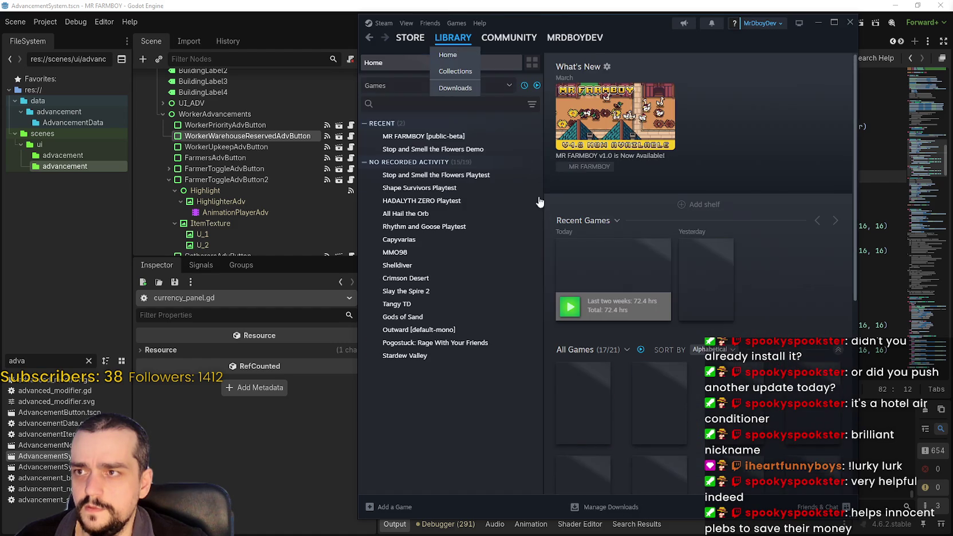
{"action": "left_click", "coordinate": [486, 136]}
{"action": "left_click", "coordinate": [588, 172]}
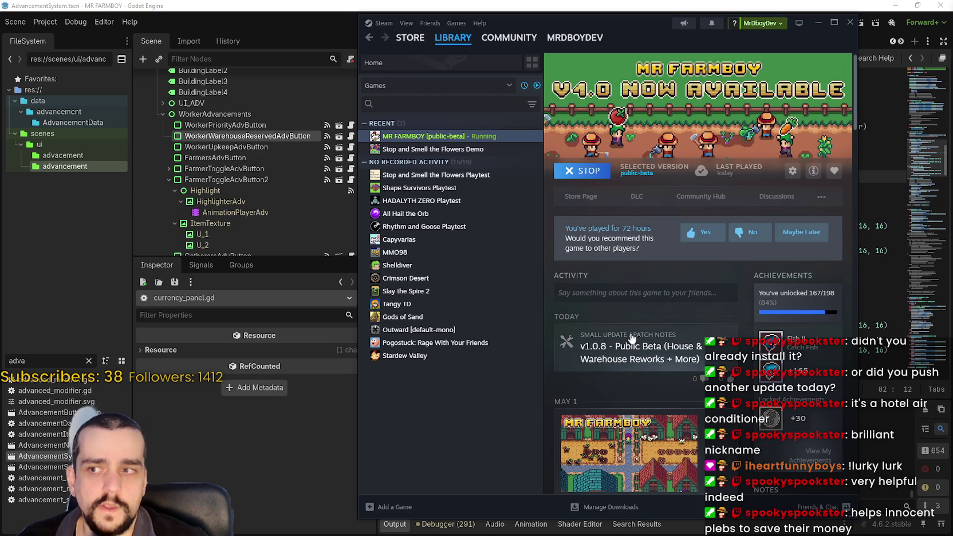
Step: Read the full v1.0.8 patch notes, then close them
{"action": "left_click", "coordinate": [652, 358]}
{"action": "scroll", "coordinate": [790, 188], "scroll_direction": "down", "scroll_amount": 10}
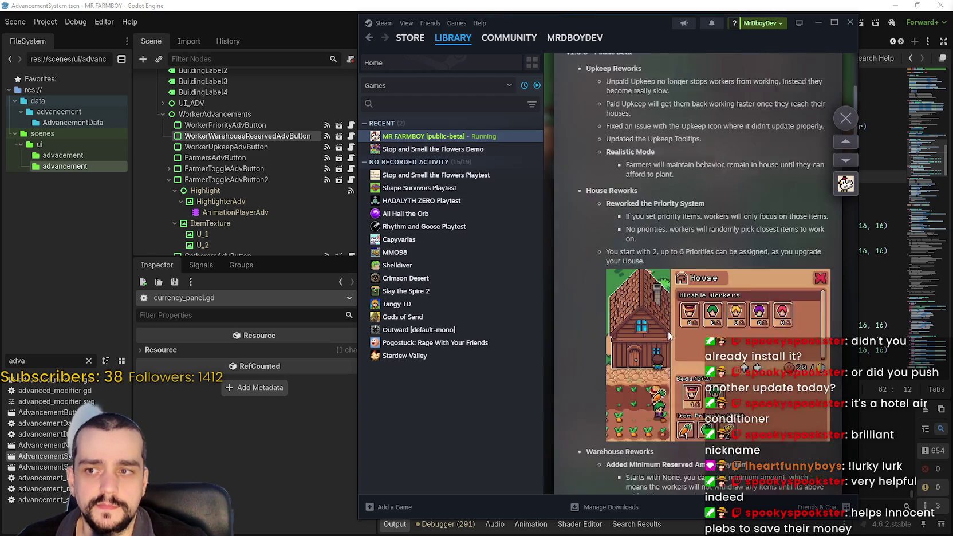
{"action": "left_click", "coordinate": [846, 118]}
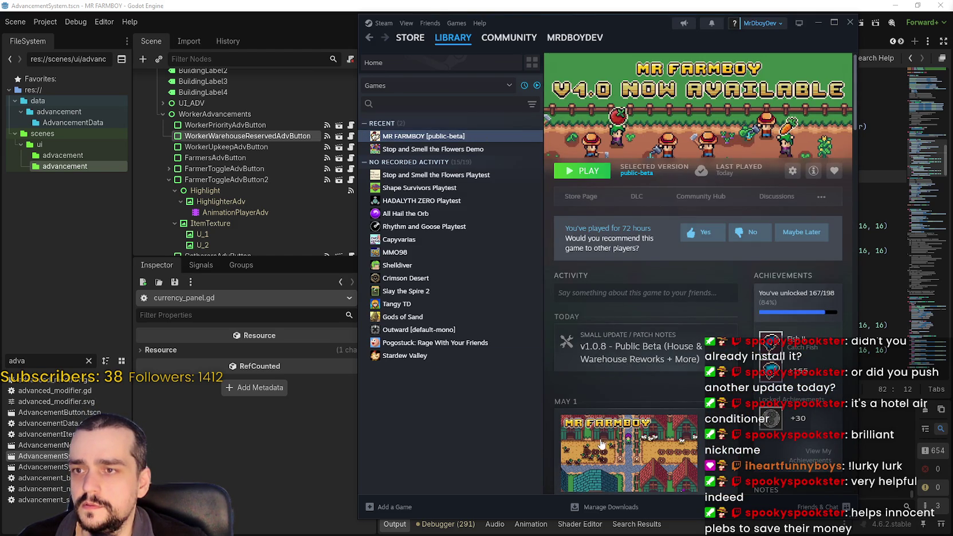
Step: Bring up MR FARMBOY's Game Versions & Betas, with public-beta selected
{"action": "left_click", "coordinate": [598, 505]}
{"action": "left_click", "coordinate": [448, 54]}
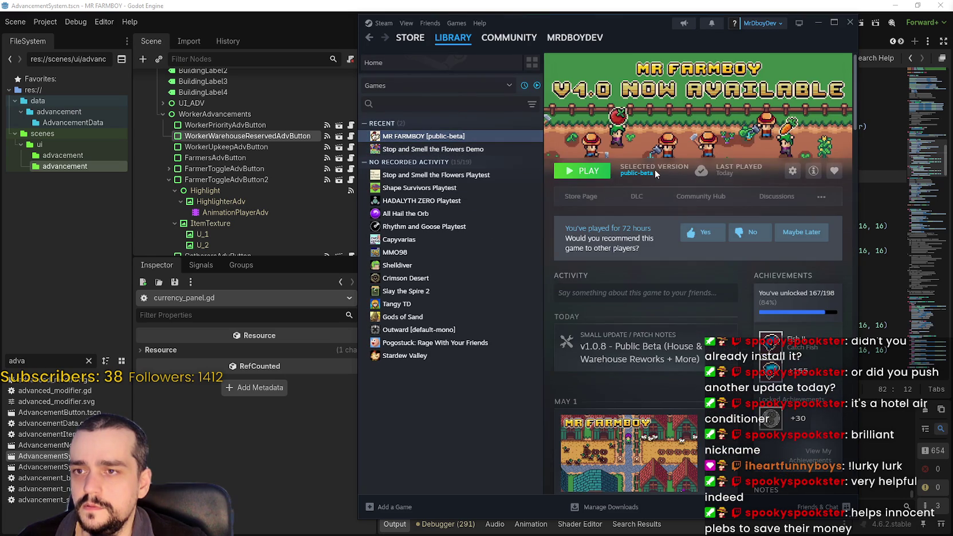
{"action": "left_click", "coordinate": [658, 168]}
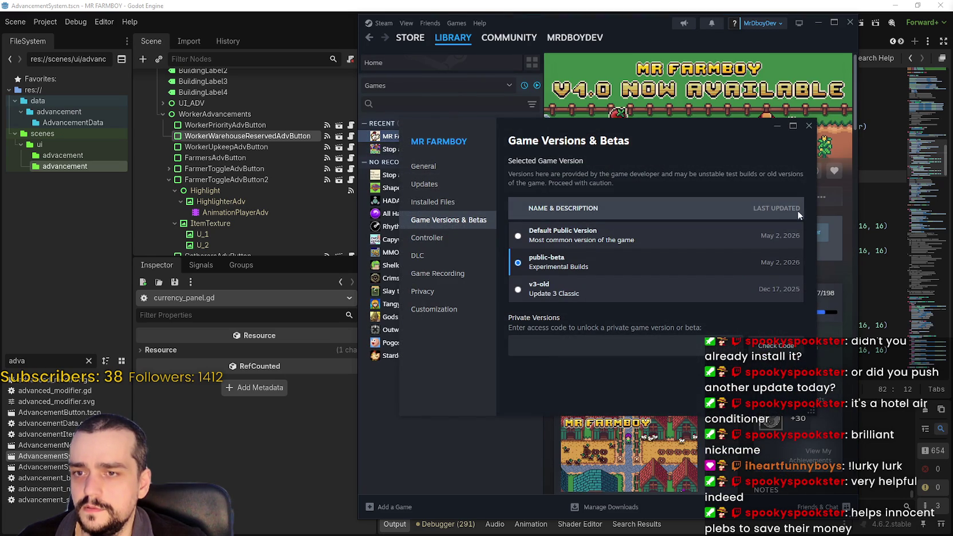